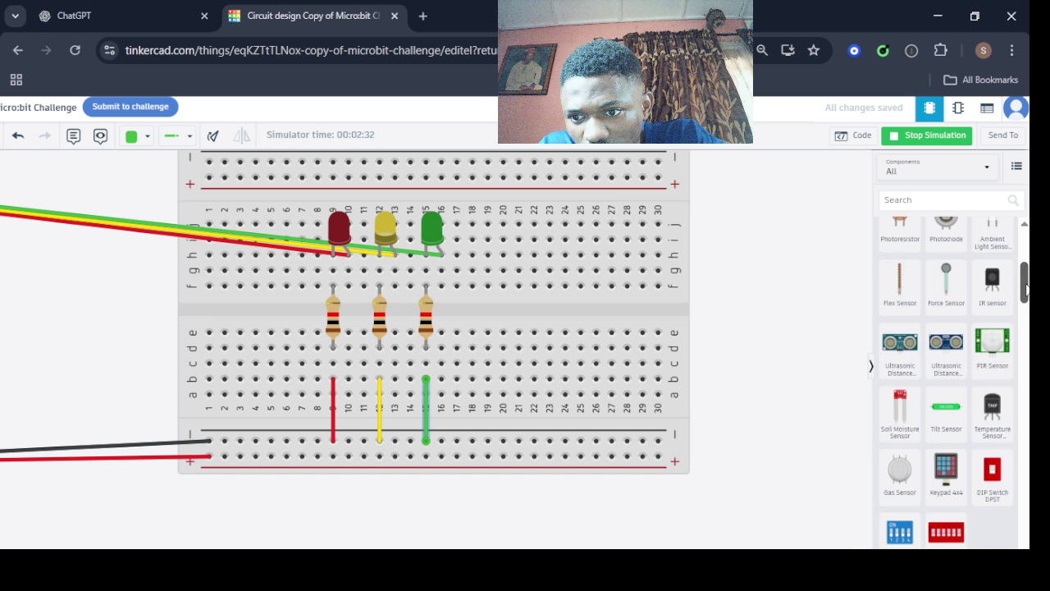
Scroll and pan the workspace to bring the breadboard and component panel into view.
scroll(946, 369, "down", 1)
scroll(946, 369, "down", 1)
scroll(946, 369, "down", 1)
scroll(946, 369, "down", 4)
scroll(946, 369, "down", 1)
scroll(946, 369, "down", 3)
scroll(946, 369, "up", 1)
scroll(946, 369, "up", 1)
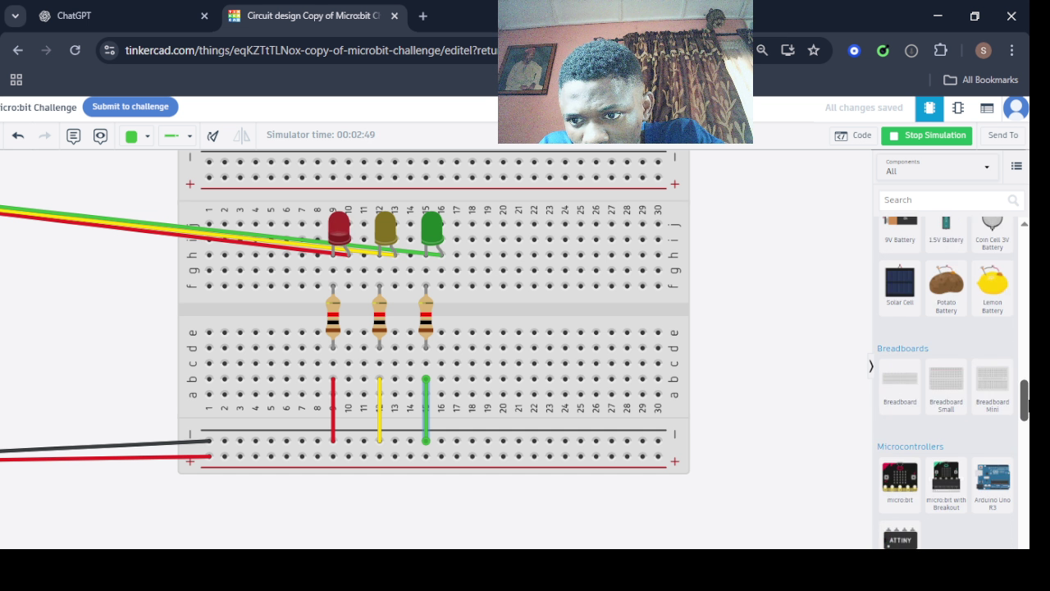
scroll(945, 370, "down", 3)
mouse_move(1024, 425)
left_mouse_down()
mouse_move(1023, 508)
mouse_move(1025, 437)
mouse_move(1025, 461)
left_mouse_up()
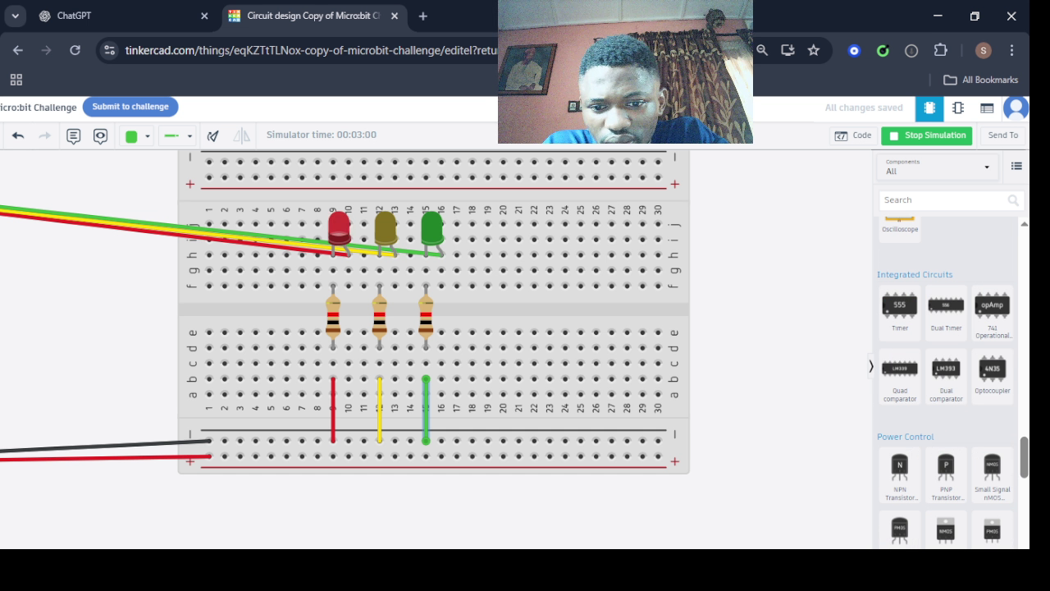
left_click(399, 263)
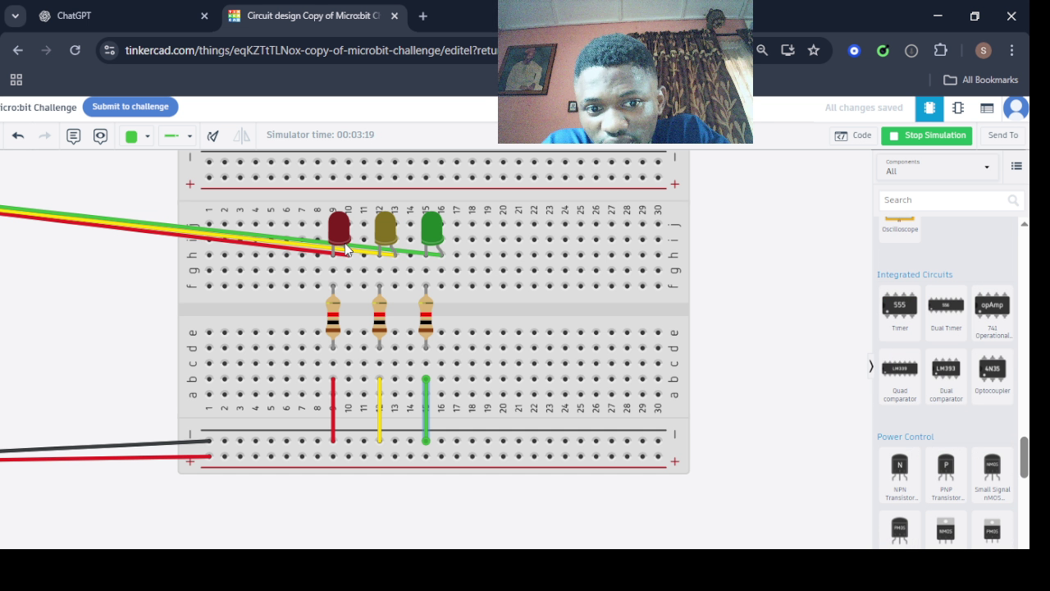
left_click_drag(1022, 456, 1022, 246)
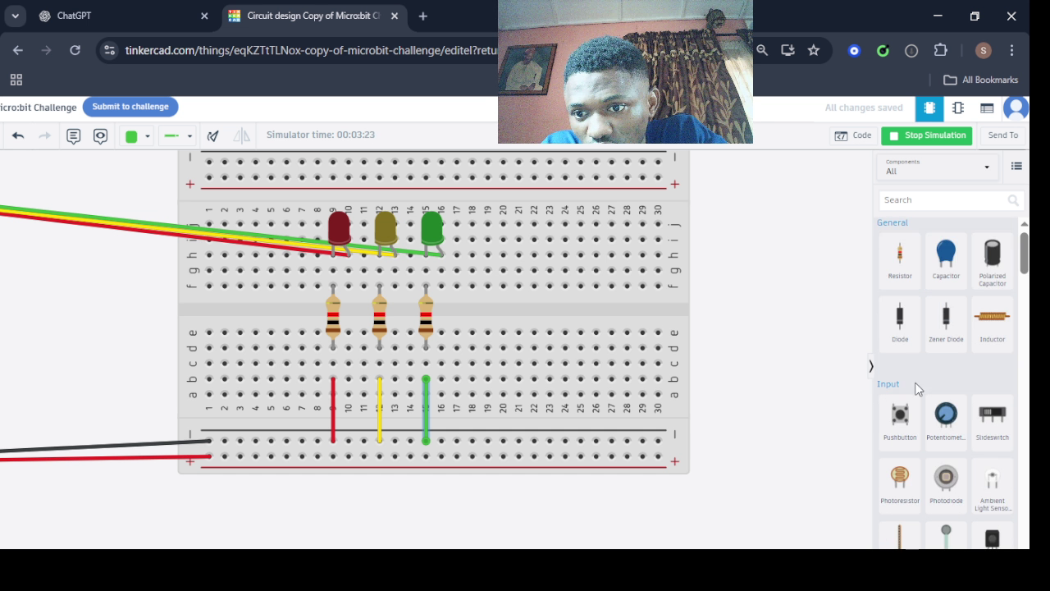
Search components for 'led' and drop rotated red LEDs onto the breadboard.
left_click(909, 202)
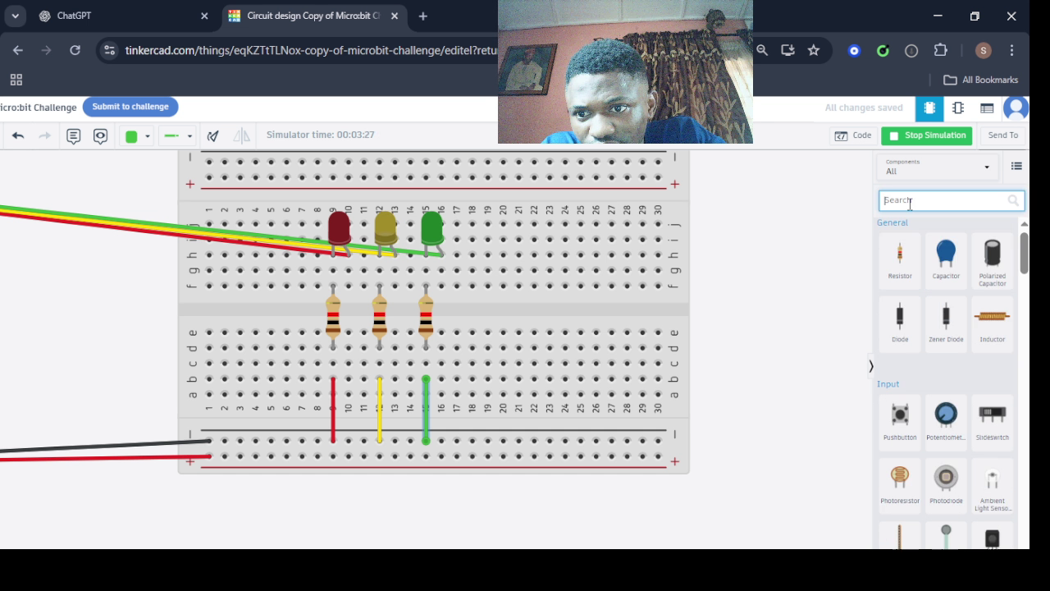
type("led")
mouse_move(899, 277)
left_mouse_down()
mouse_move(821, 249)
mouse_move(457, 361)
mouse_move(448, 292)
mouse_move(472, 293)
mouse_move(417, 286)
left_mouse_up()
key("r")
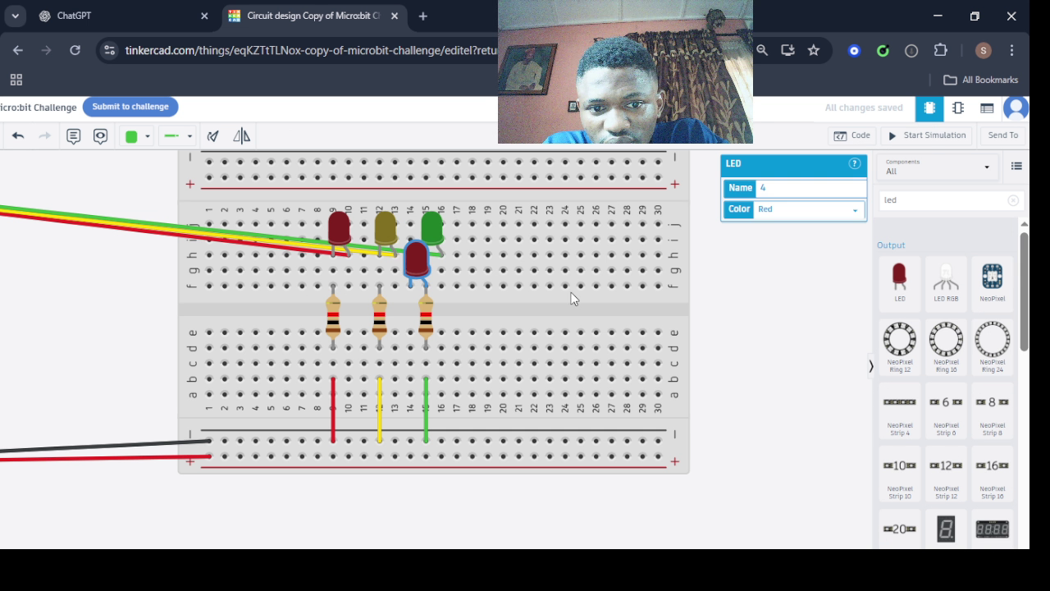
left_click_drag(899, 278, 325, 282)
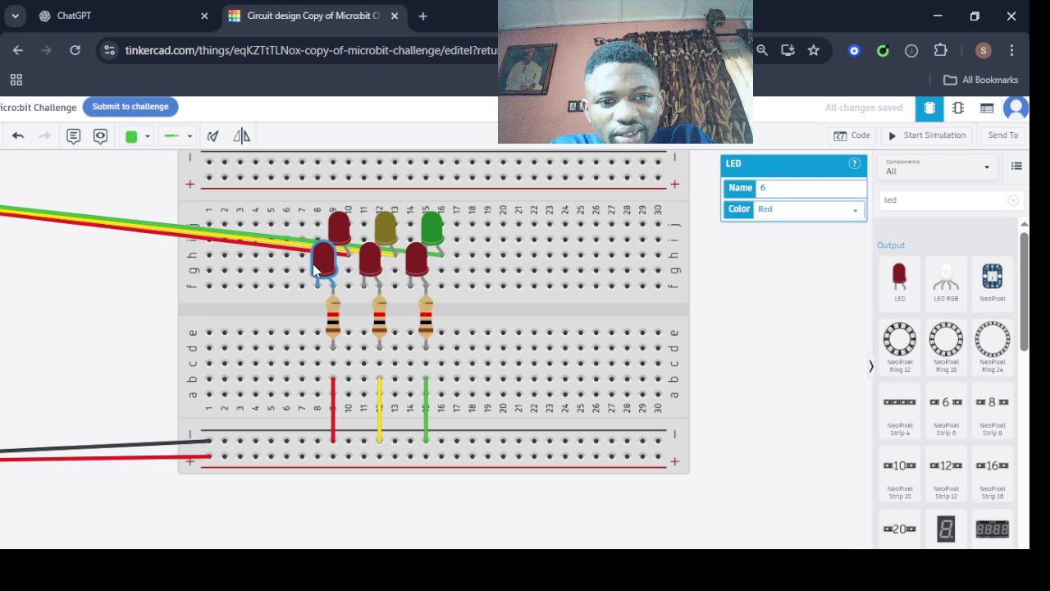
Set the wire colour to orange and make the column-11 LED orange.
left_click(146, 138)
left_click(156, 201)
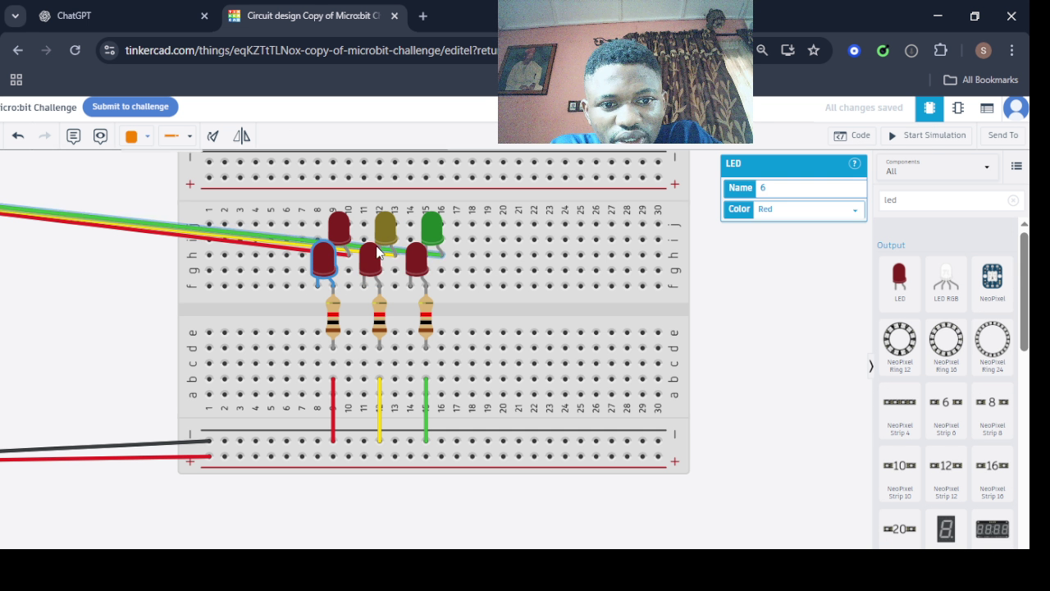
left_click(370, 259)
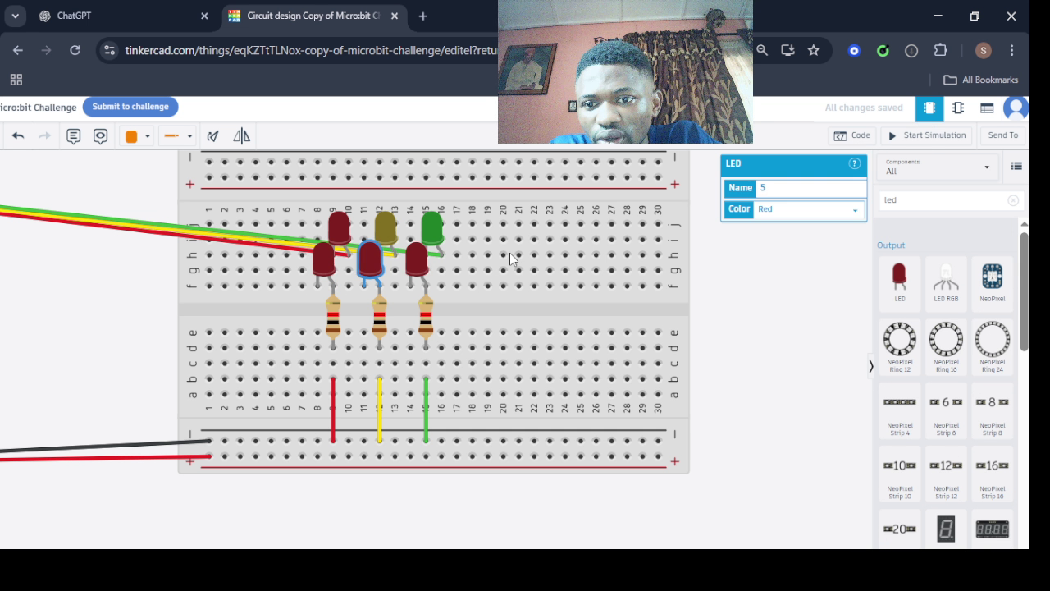
left_click(808, 210)
left_click(787, 241)
Make the column-14 LED white.
left_click(417, 259)
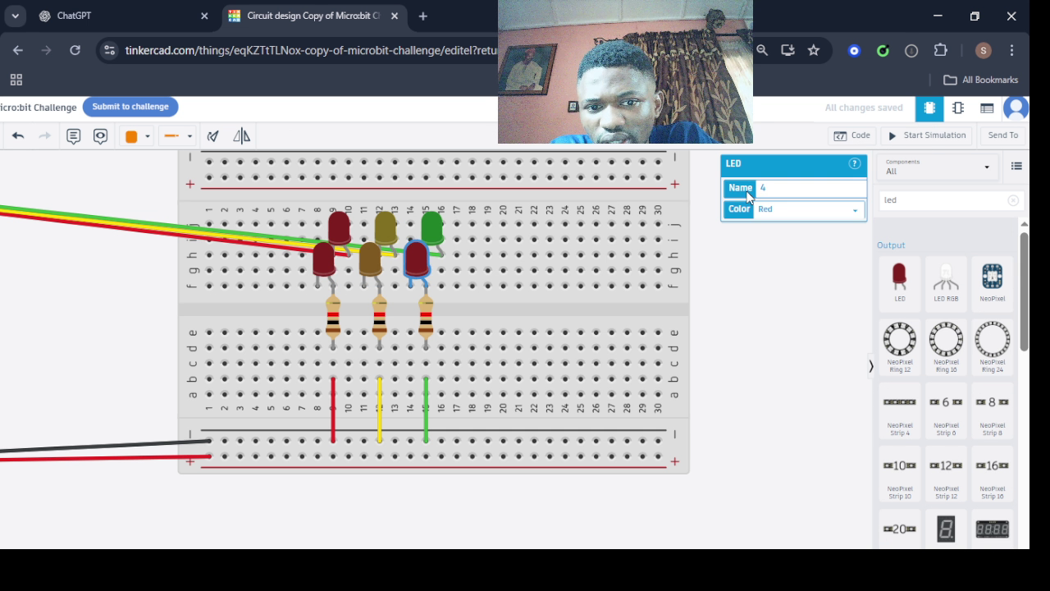
left_click(808, 209)
left_click(787, 270)
key("Escape")
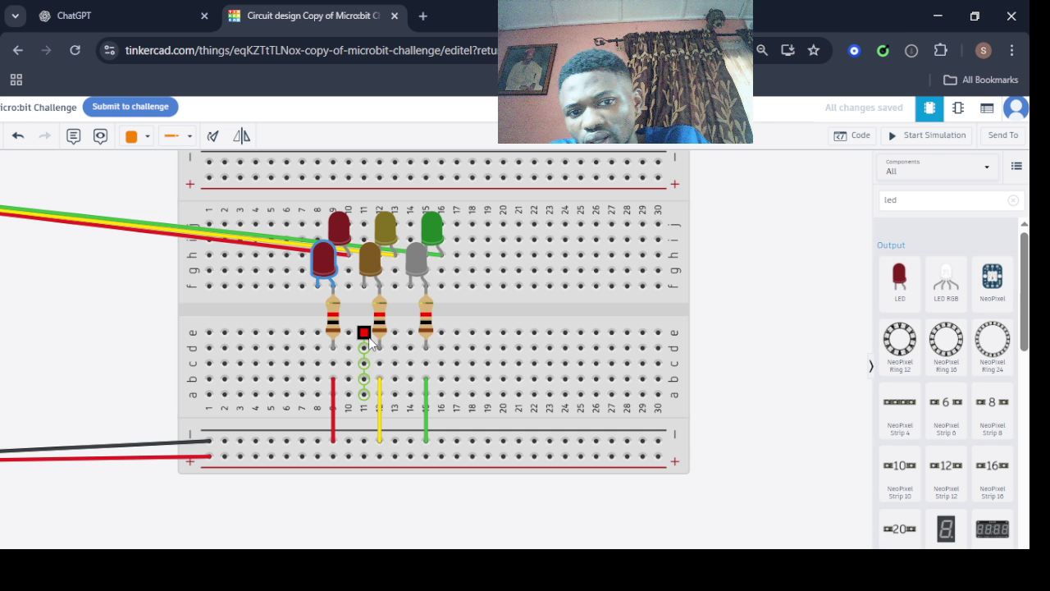
left_click(296, 246)
Name the column-8 LED 6, colour it blue, and start the simulation.
left_click(324, 259)
left_click(759, 187)
type("6")
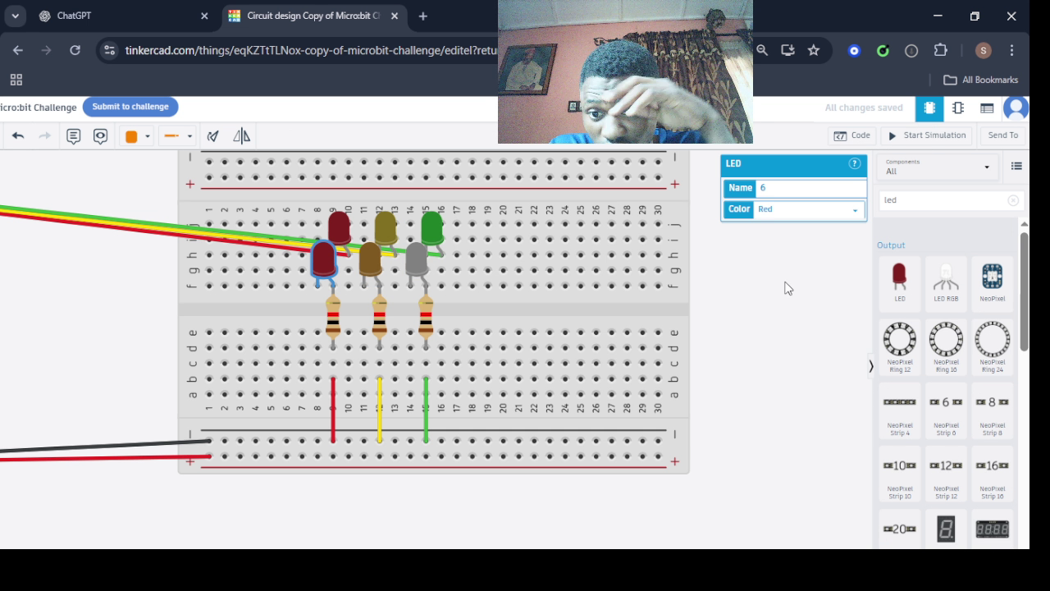
left_click(808, 209)
left_click(788, 242)
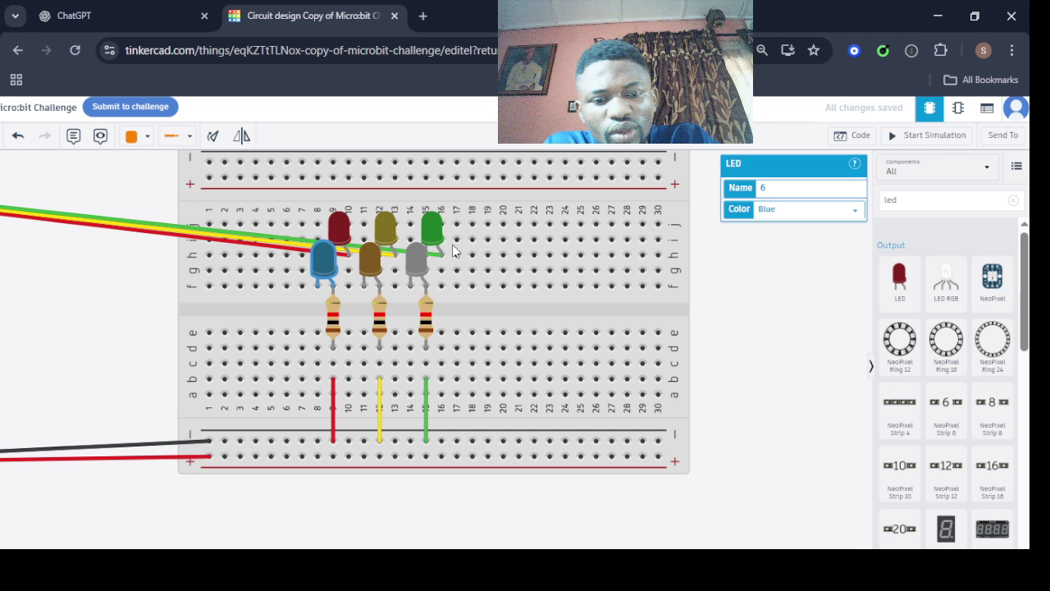
left_click(927, 134)
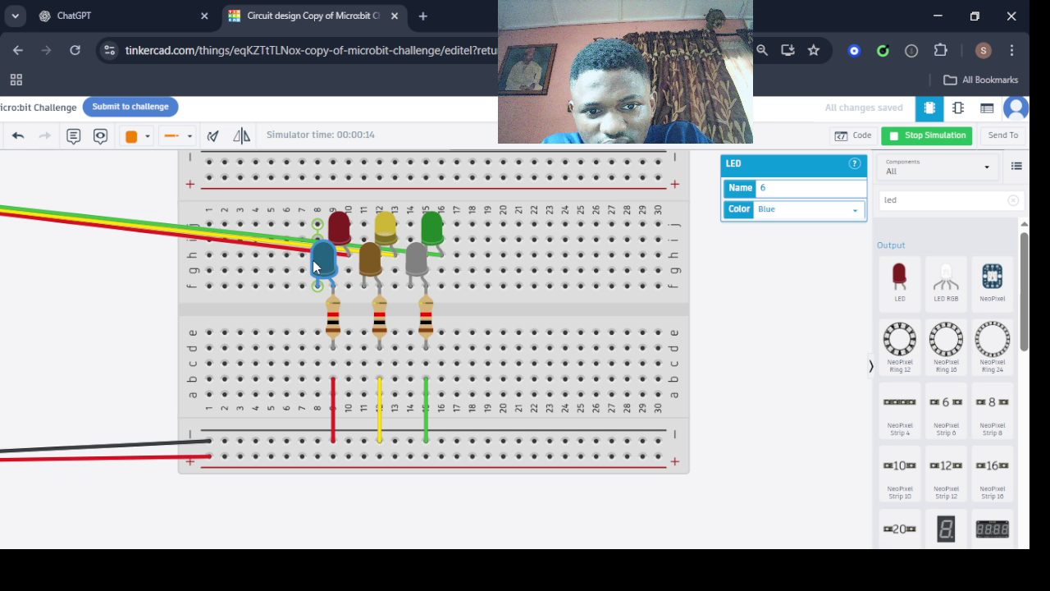
Stop the simulation and shift the white and orange LEDs beneath the original LEDs.
left_click(410, 261)
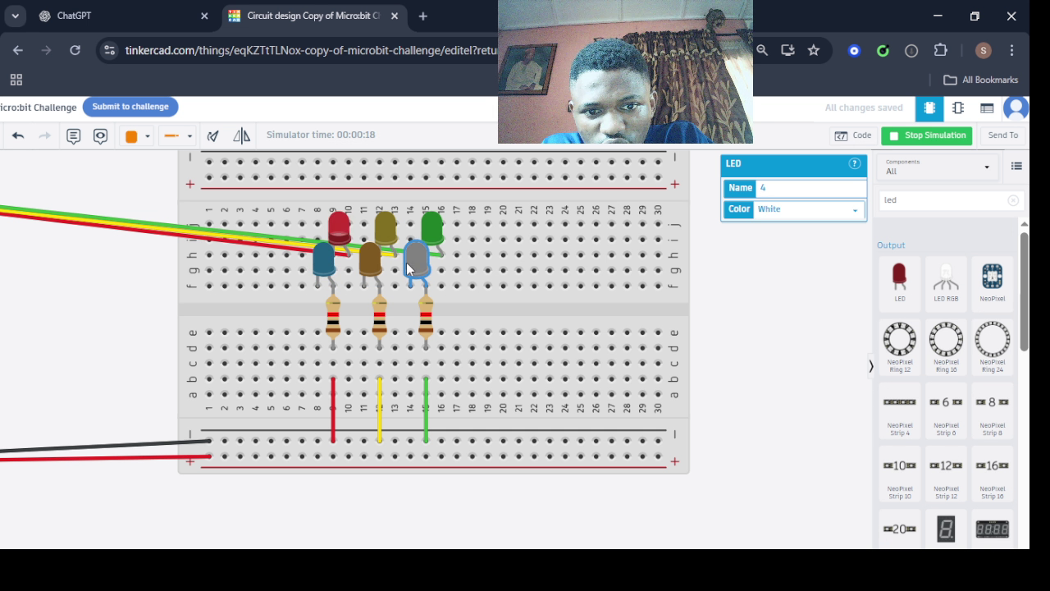
left_click(898, 137)
mouse_move(416, 262)
left_mouse_down()
mouse_move(461, 272)
mouse_move(431, 263)
left_mouse_up()
left_click(347, 270)
key("Escape")
left_click(325, 273)
mouse_move(369, 272)
left_mouse_down()
mouse_move(386, 263)
mouse_move(340, 268)
left_mouse_up()
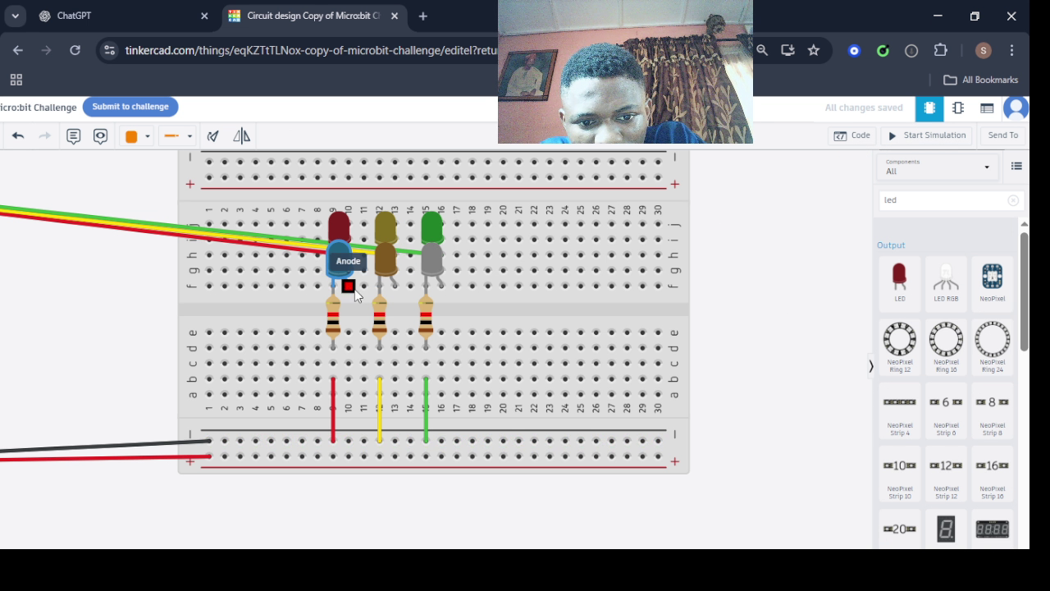
Lay an orange wire along row f from column 10 to the white LED's leg.
left_click(349, 443)
left_click(346, 382)
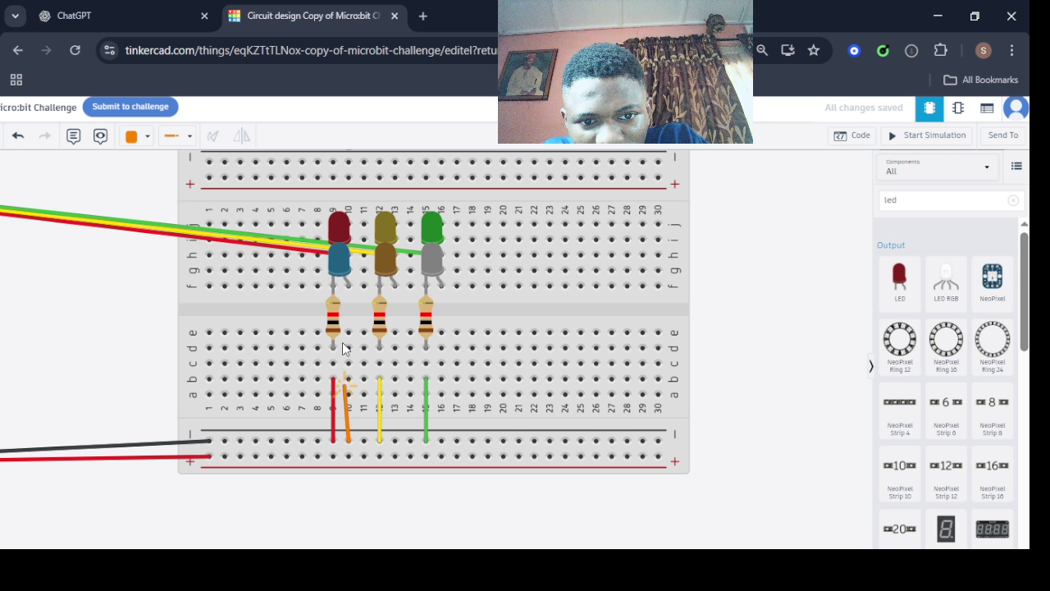
key("Escape")
left_click(348, 442)
key("Escape")
left_click(347, 287)
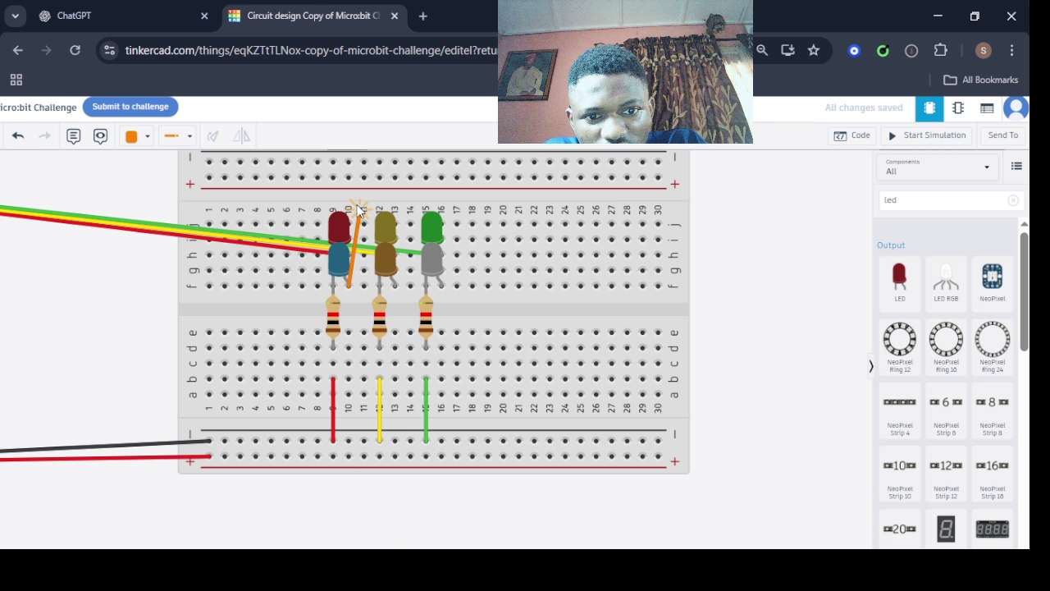
left_click(394, 286)
mouse_move(398, 293)
left_mouse_down()
mouse_move(443, 297)
mouse_move(391, 290)
mouse_move(404, 287)
left_mouse_up()
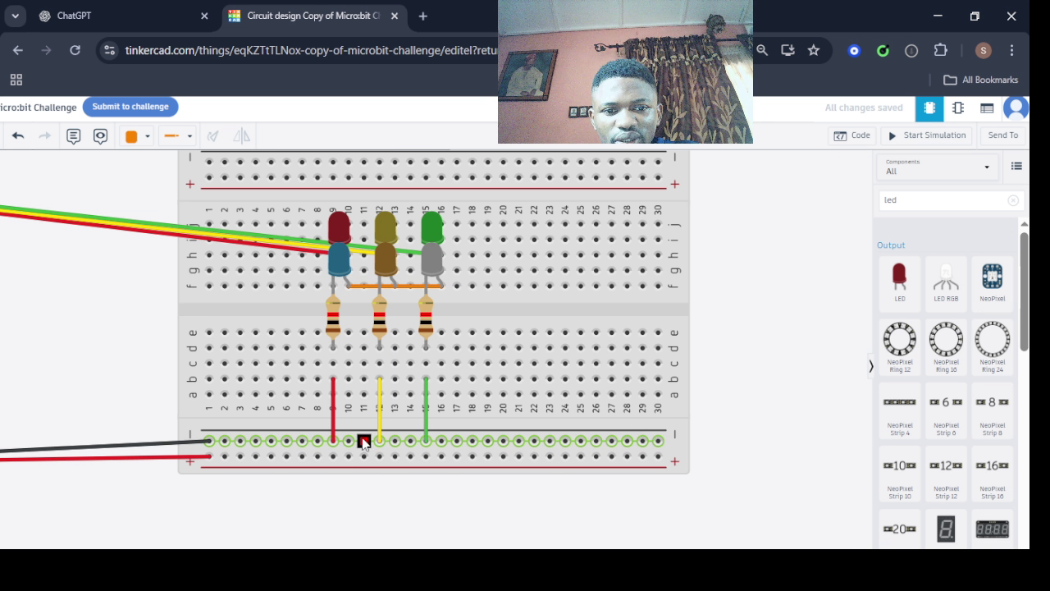
Wire the negative rail up to the row-f LED leg and restart the simulation.
left_click(364, 441)
left_click(348, 286)
left_click(891, 140)
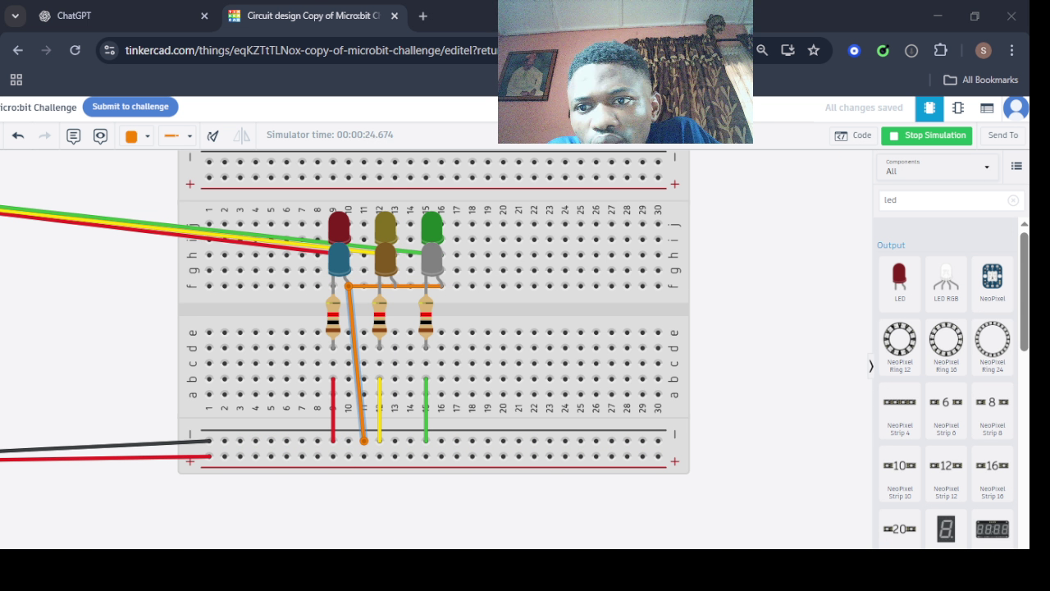
Stop the simulation and move the grey LED right to around column 18.
scroll(555, 332, "up", 4)
left_click(557, 332)
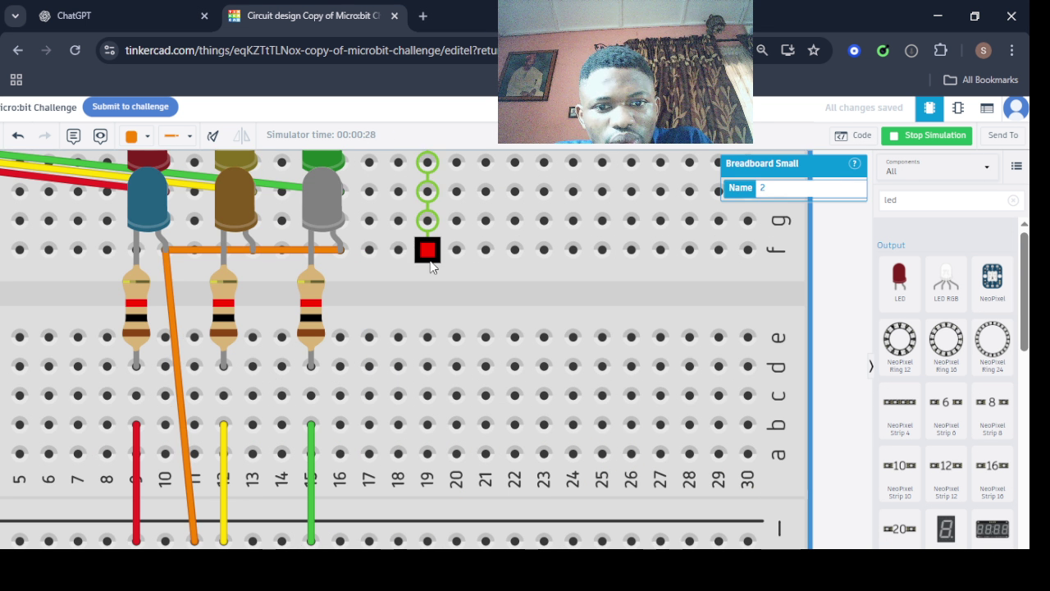
left_click(926, 135)
mouse_move(336, 233)
left_mouse_down()
mouse_move(404, 285)
mouse_move(402, 305)
mouse_move(378, 249)
left_mouse_up()
scroll(794, 257, "down", 3)
scroll(794, 257, "up", 3)
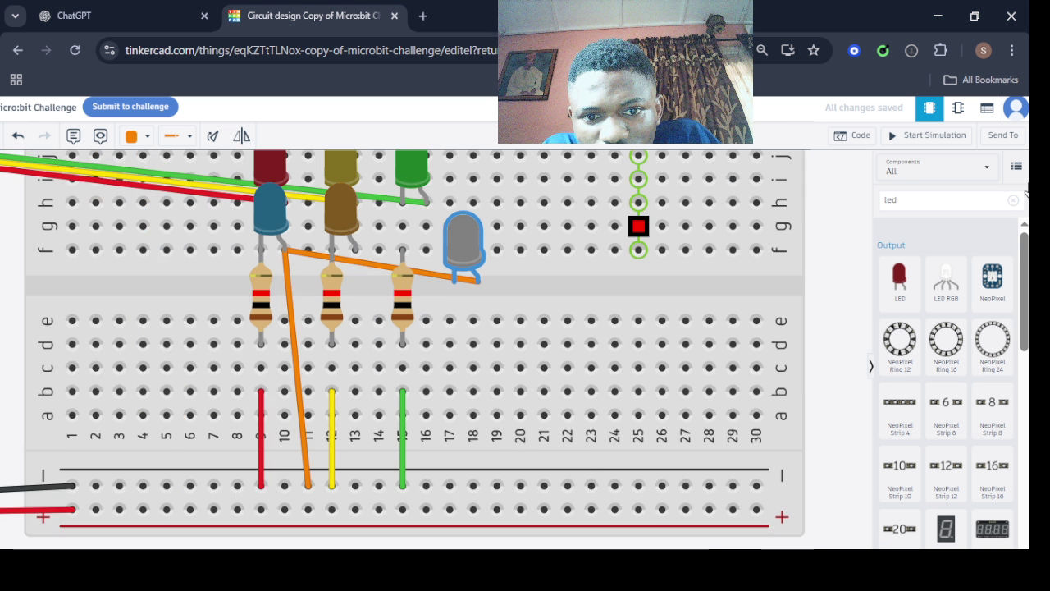
Raise the green, yellow and red LEDs to row j and move the blue LED left near column 4.
scroll(593, 281, "down", 2)
mouse_move(474, 207)
left_mouse_down()
mouse_move(473, 179)
mouse_move(428, 174)
left_mouse_up()
left_click(377, 181)
left_click_drag(380, 201, 380, 173)
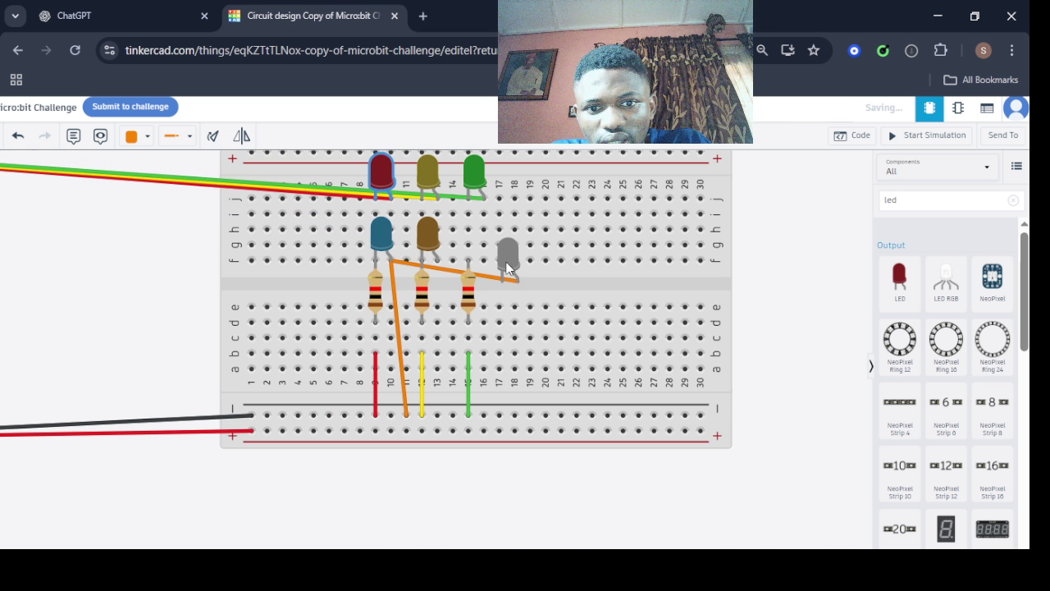
mouse_move(379, 250)
left_mouse_down()
mouse_move(345, 225)
mouse_move(290, 231)
left_mouse_up()
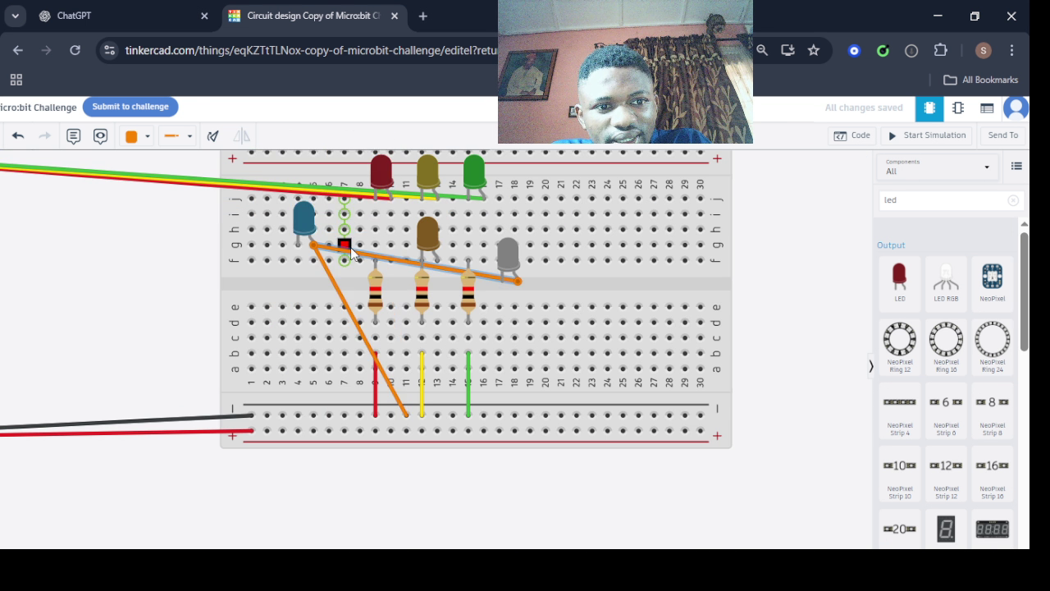
scroll(368, 251, "down", 2)
scroll(368, 251, "down", 2)
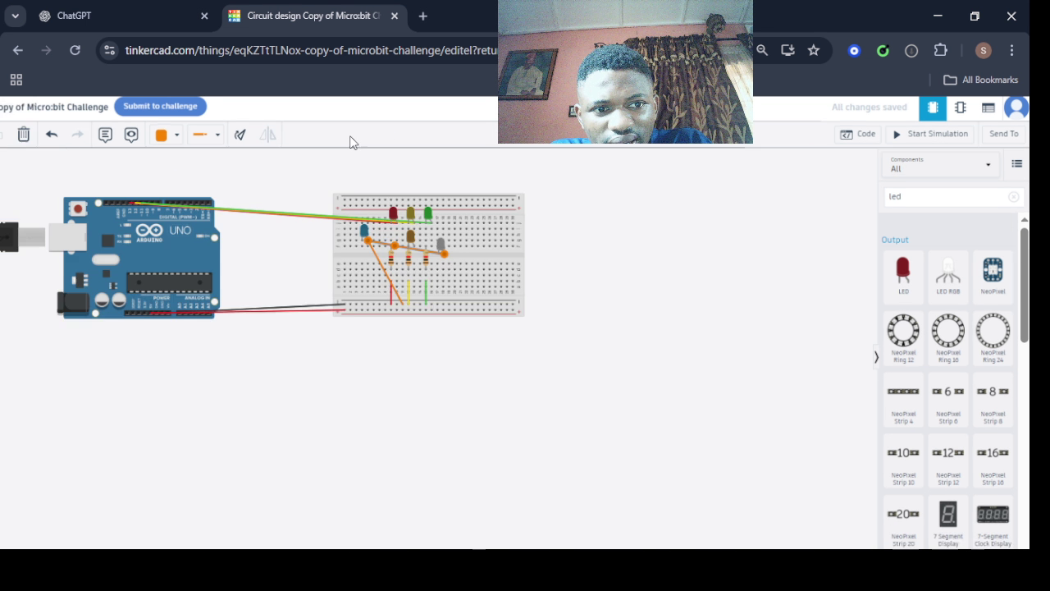
Delete both orange link wires from the breadboard.
left_click(65, 136)
left_click(398, 246)
key("Delete")
scroll(509, 279, "up", 4)
scroll(523, 248, "down", 2)
left_click(403, 234)
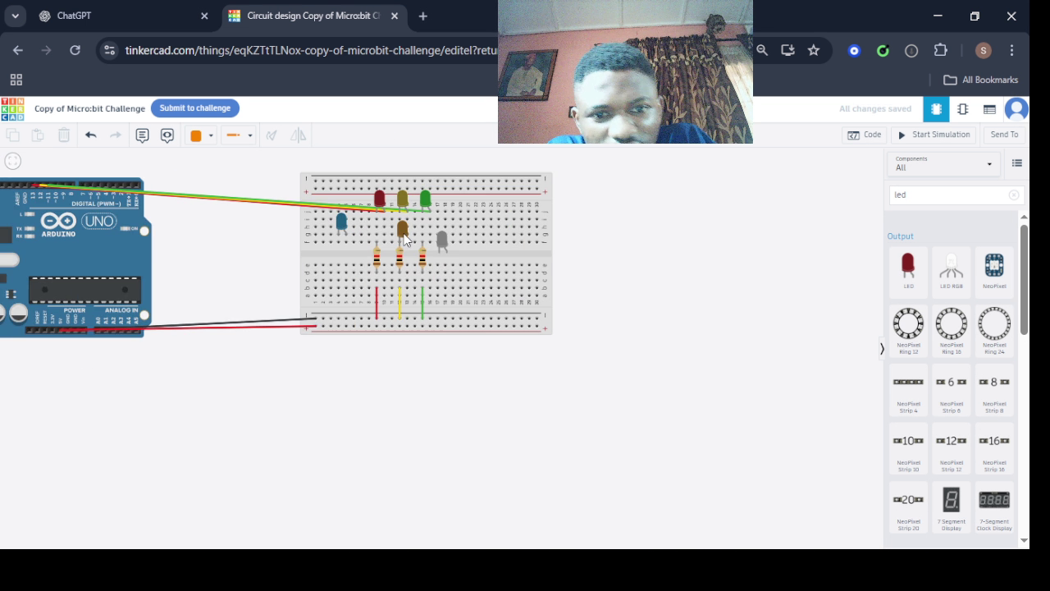
scroll(454, 244, "up", 1)
scroll(454, 244, "up", 2)
scroll(453, 244, "up", 2)
Put the grey LED in the top row beside green, brown higher, blue one row lower.
mouse_move(196, 188)
left_mouse_down()
mouse_move(239, 190)
mouse_move(249, 173)
left_mouse_up()
mouse_move(339, 214)
left_mouse_down()
mouse_move(309, 194)
mouse_move(460, 193)
mouse_move(430, 153)
mouse_move(439, 170)
left_mouse_up()
mouse_move(418, 245)
left_mouse_down()
mouse_move(203, 229)
mouse_move(200, 211)
left_mouse_up()
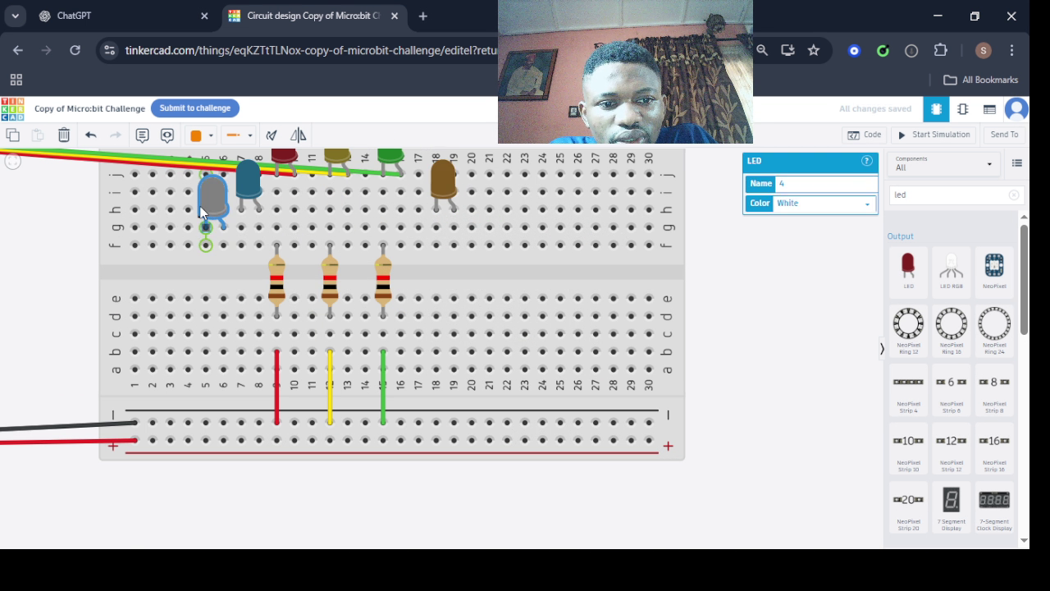
mouse_move(209, 204)
left_mouse_down()
mouse_move(415, 153)
mouse_move(446, 195)
mouse_move(464, 195)
left_mouse_up()
left_click_drag(239, 182, 239, 200)
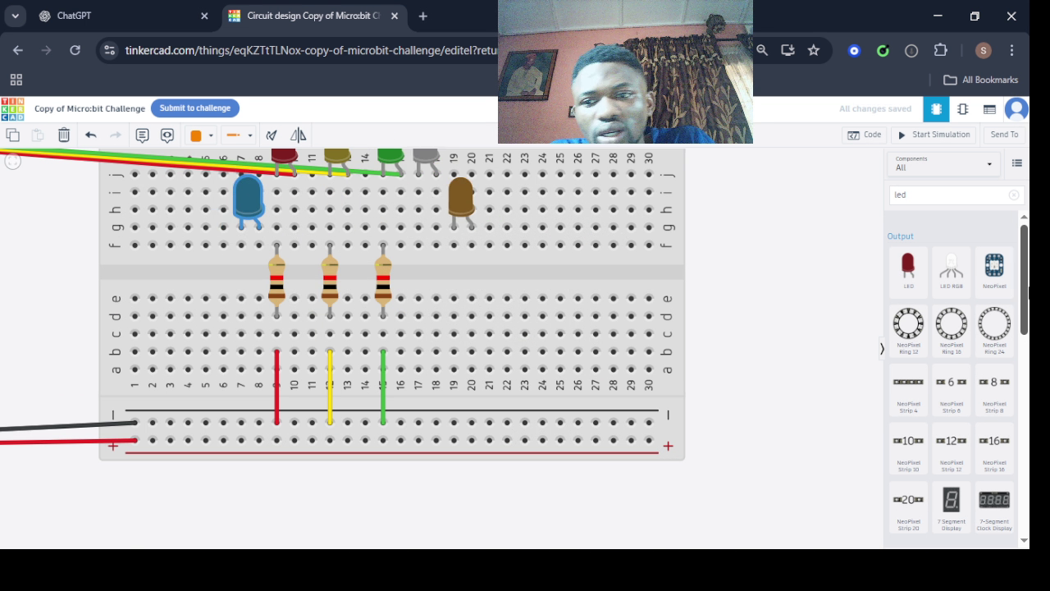
scroll(529, 275, "down", 4)
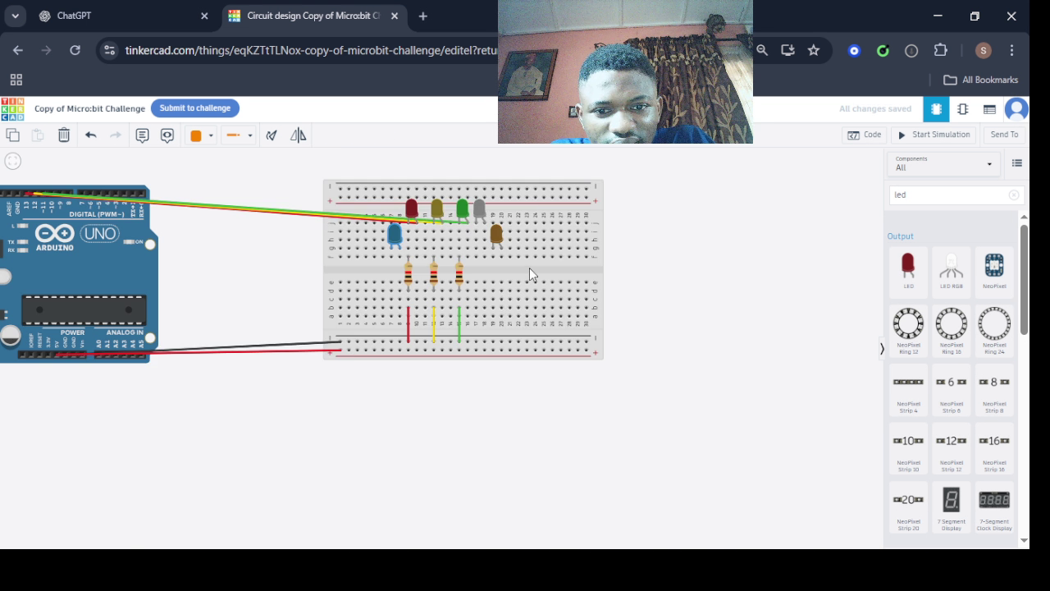
Move the breadboard slightly down and right of the Arduino and zoom in.
left_click_drag(482, 273, 498, 324)
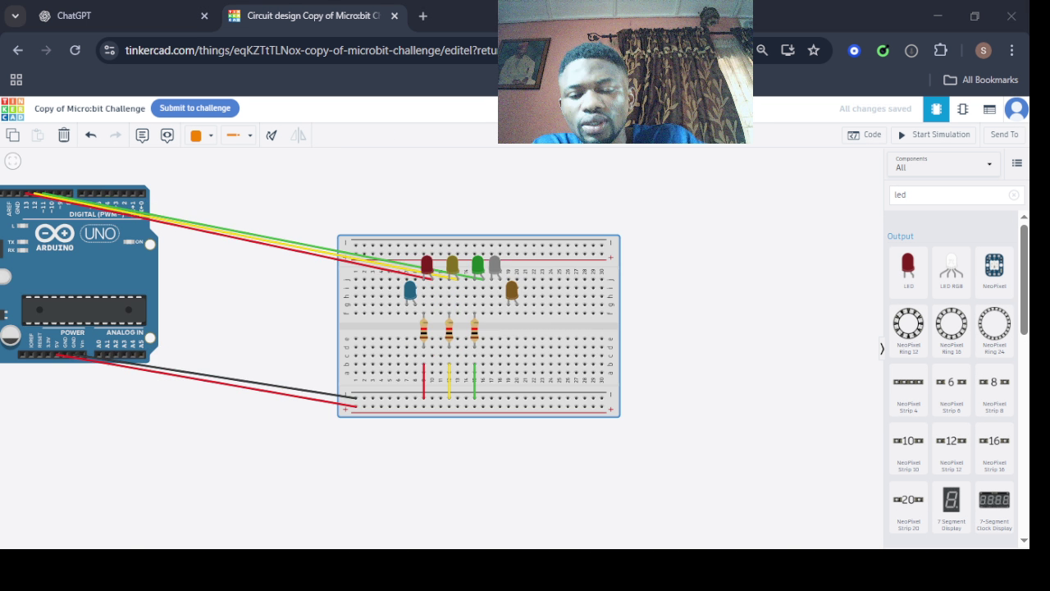
scroll(458, 313, "up", 5)
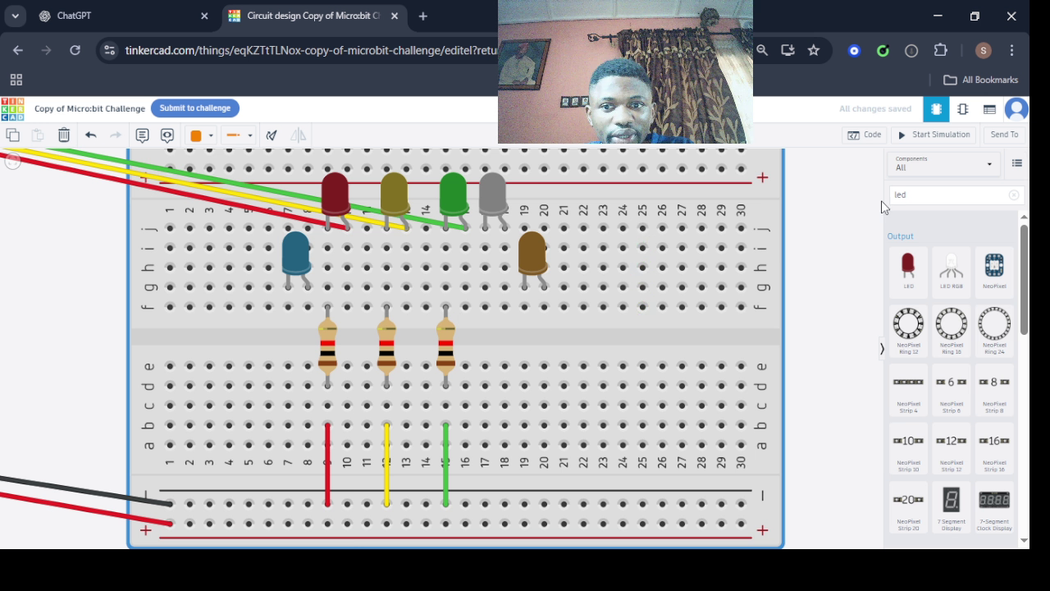
left_click(867, 134)
left_click(935, 135)
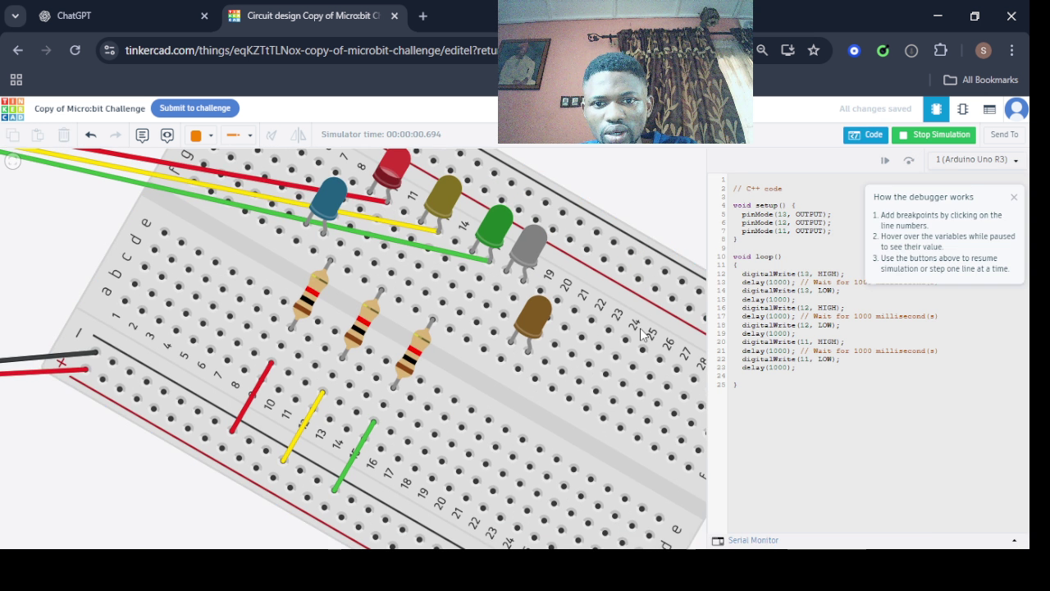
left_click(854, 143)
left_click(673, 287)
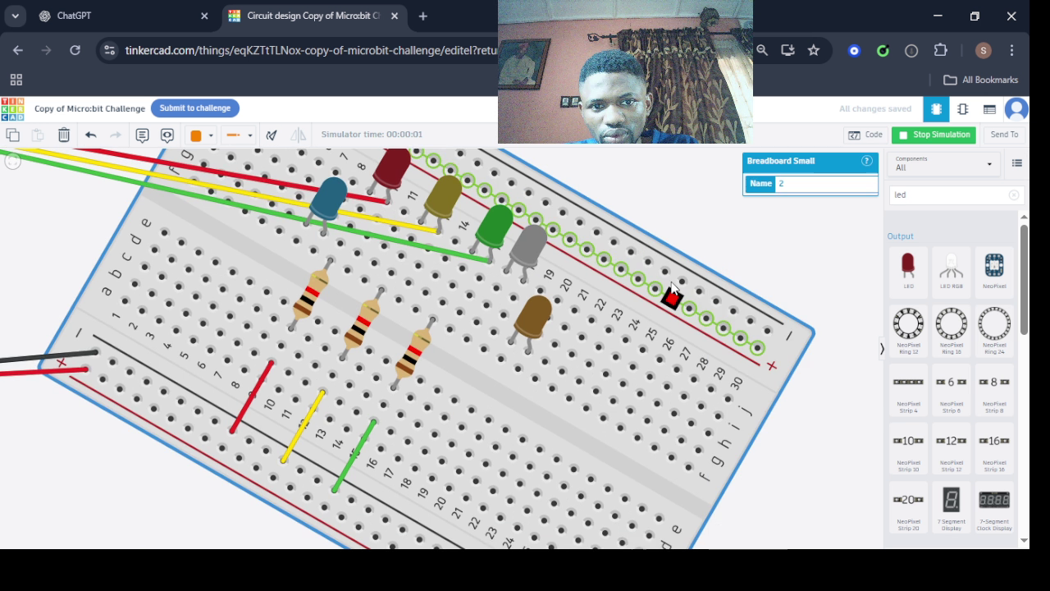
left_click(272, 136)
left_click(273, 136)
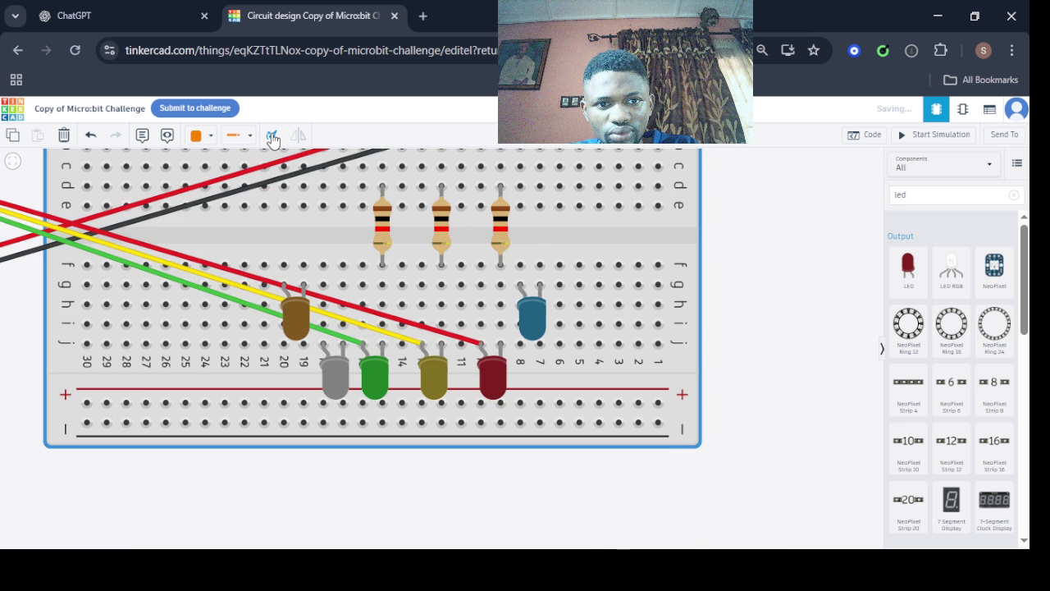
left_click(272, 136)
left_click(273, 136)
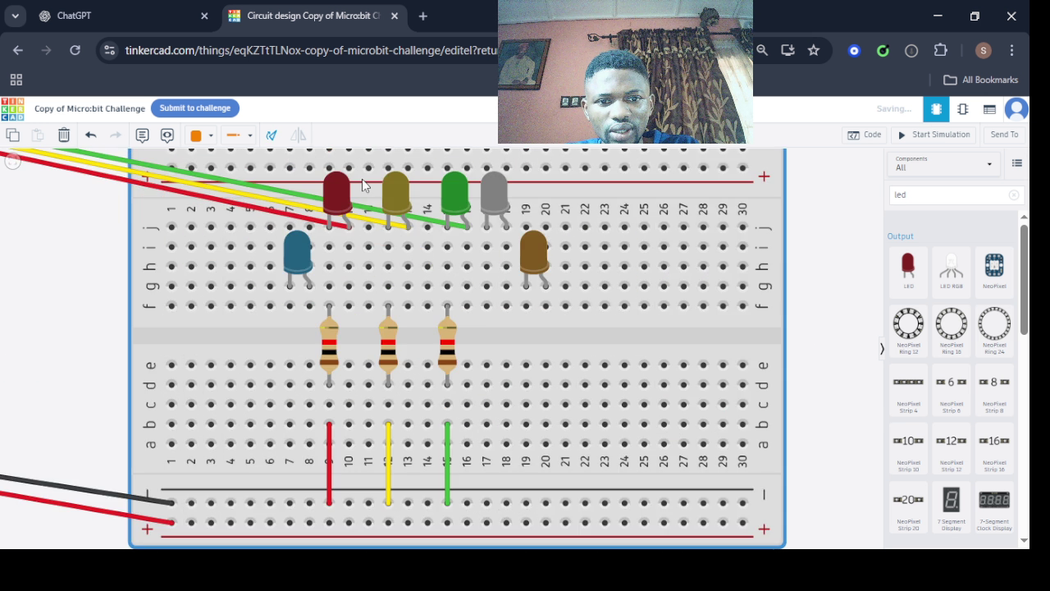
Search components for 're' and place a resistor on the breadboard.
scroll(620, 320, "down", 2)
scroll(620, 336, "down", 2)
left_click(919, 192)
key("BackSpace")
key("BackSpace")
key("BackSpace")
type("re")
left_click(886, 254)
mouse_move(908, 249)
left_mouse_down()
mouse_move(568, 340)
mouse_move(488, 283)
mouse_move(443, 339)
left_mouse_up()
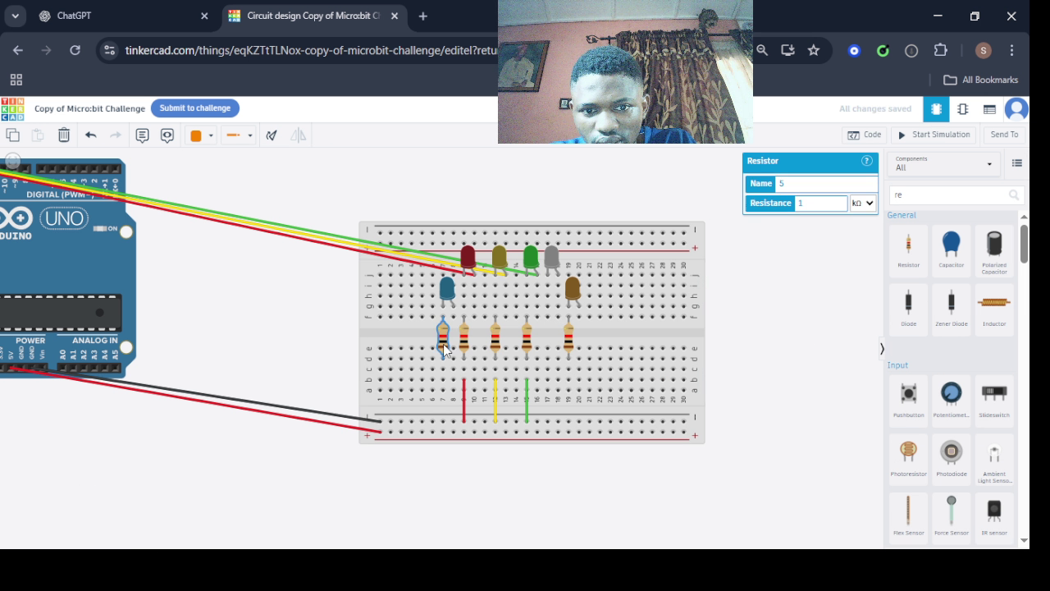
Wire the column-19 resistor and the blue LED's resistor to the bottom ground rail.
left_click(568, 392)
left_click(568, 422)
left_click(574, 429)
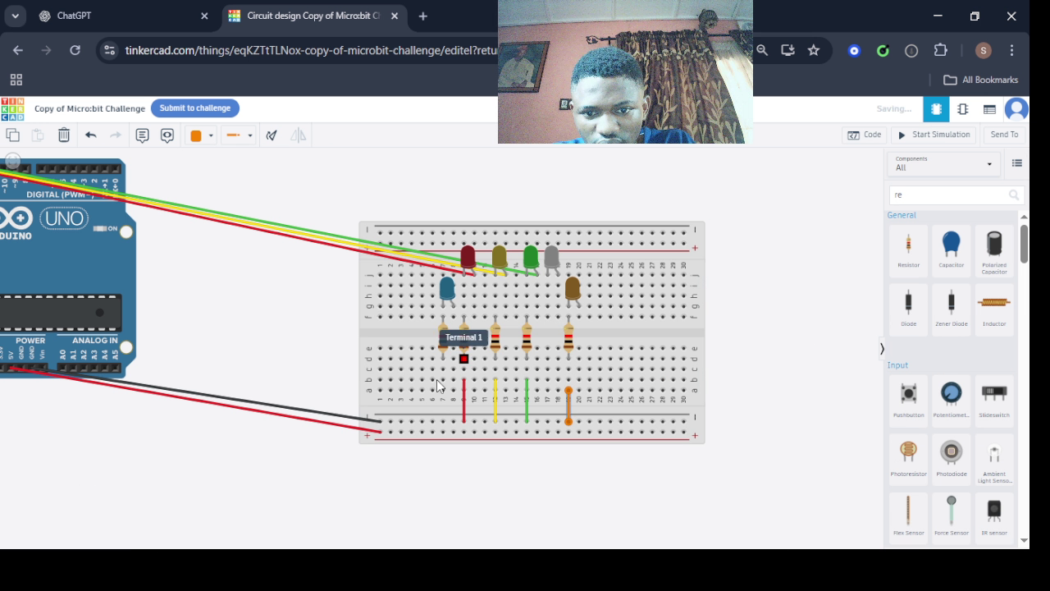
left_click(442, 391)
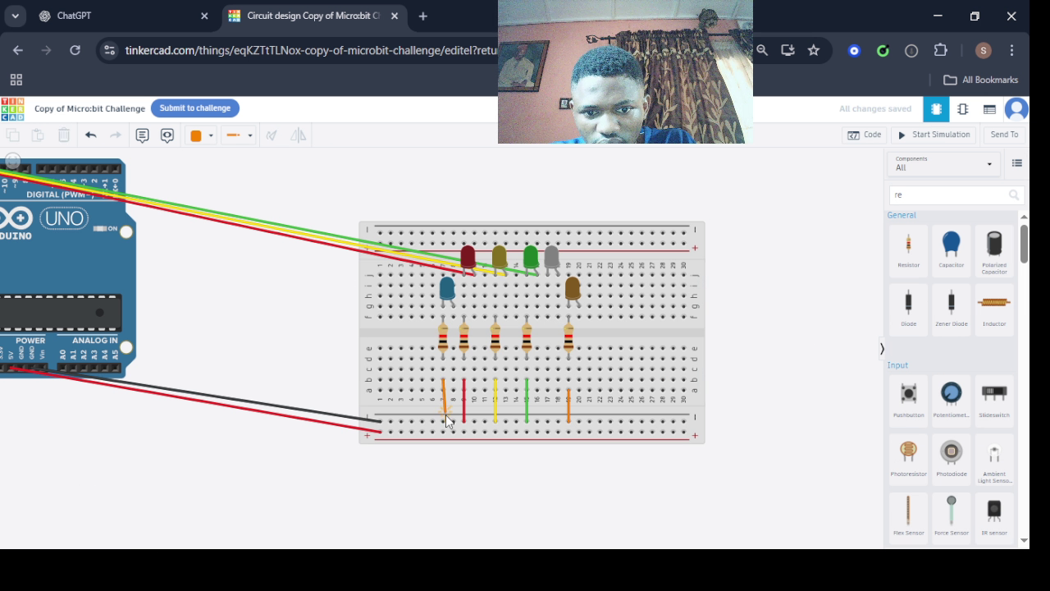
left_click(444, 421)
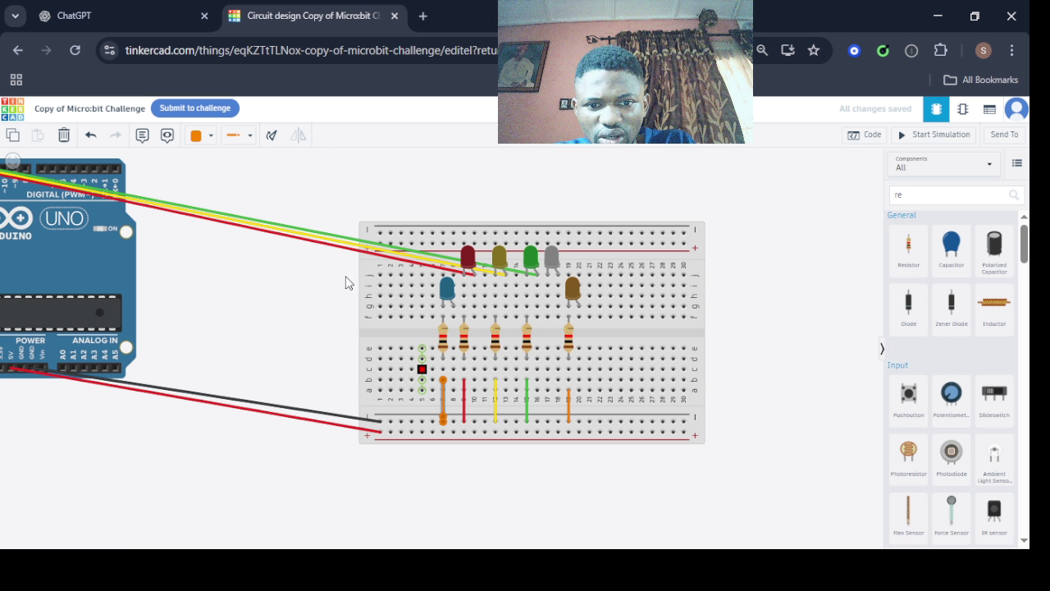
left_click(205, 150)
Make the selected wire blue, then show the Breadboard Small properties of breadboard 2.
left_click(220, 284)
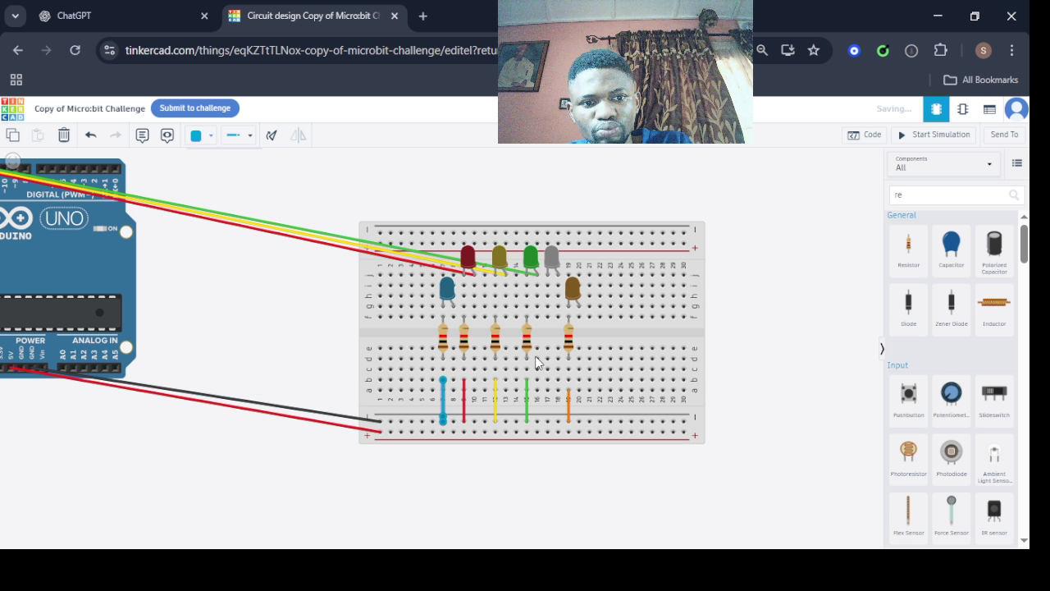
left_click(617, 346)
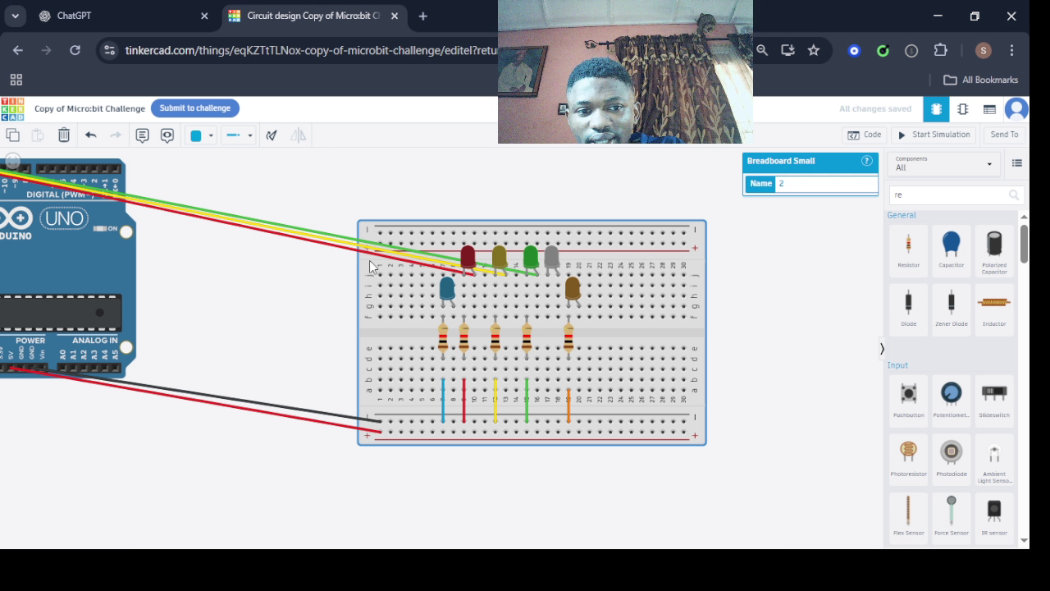
Wire Arduino pin 10 to the blue LED's anode.
scroll(239, 237, "up", 2)
left_click(198, 351)
key("Right")
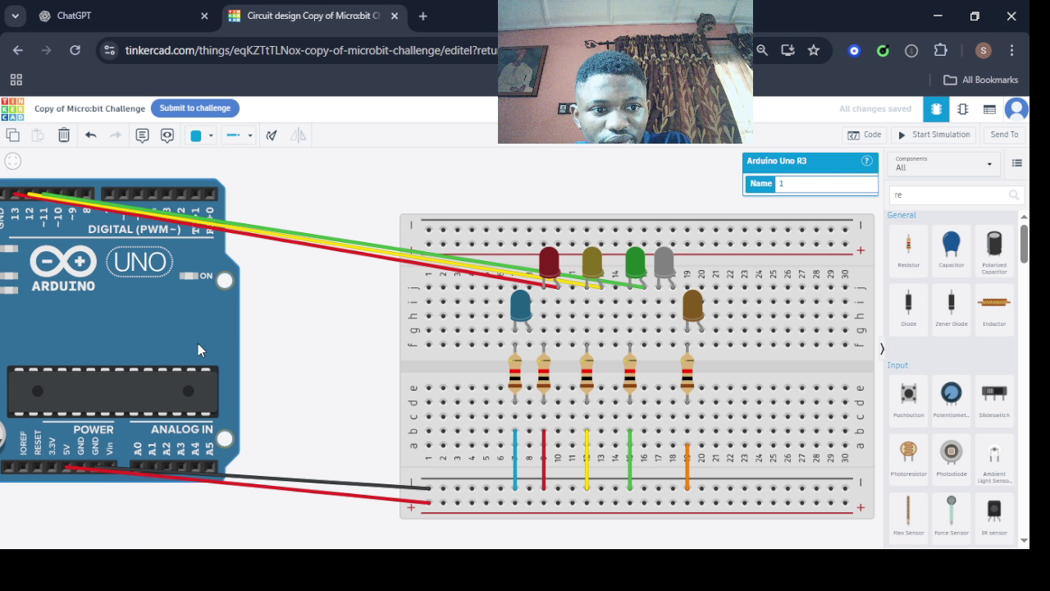
left_click(54, 194)
left_click_drag(59, 195, 472, 330)
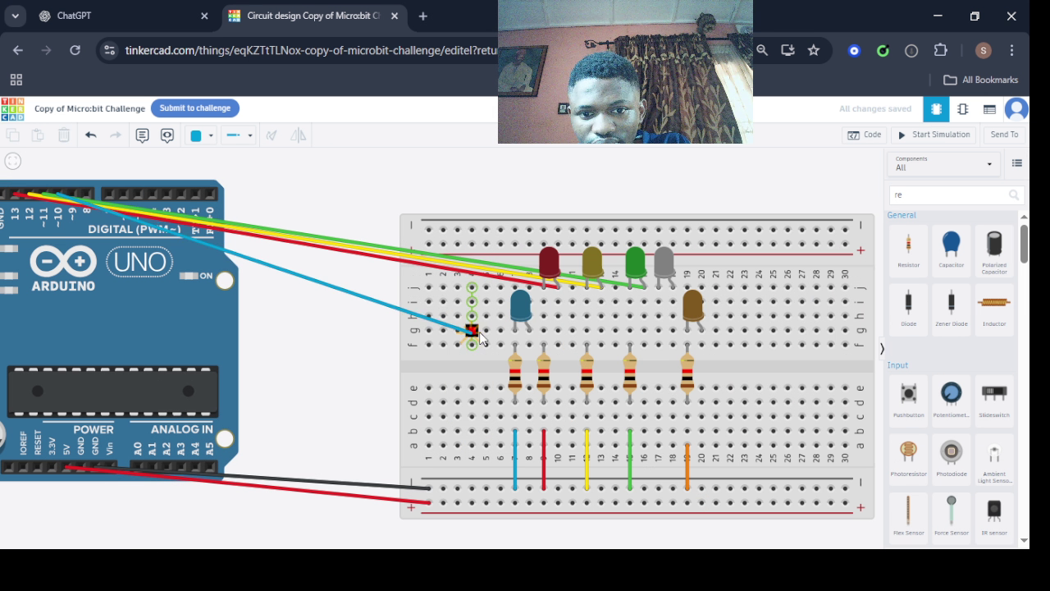
left_click(529, 330)
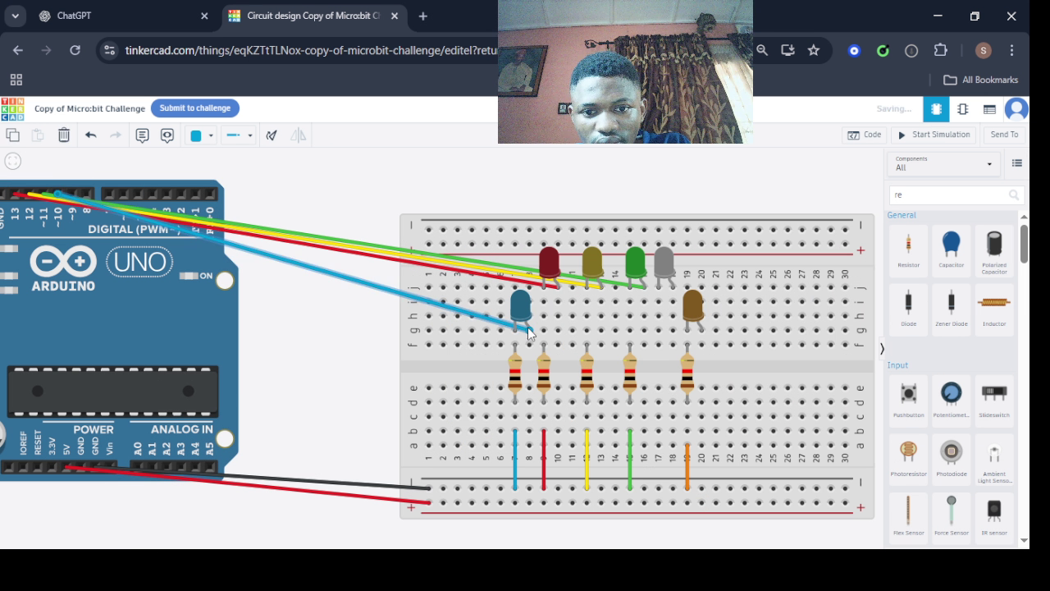
Wire pin 9 to the brown LED's anode and place a sixth 1 kΩ resistor in column 17.
left_click(71, 197)
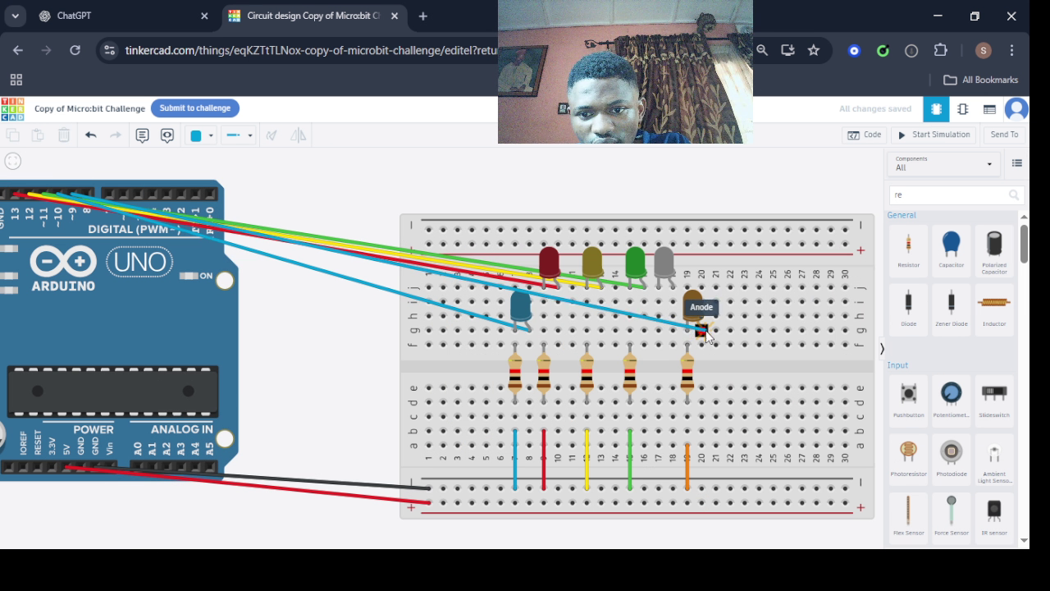
left_click(702, 330)
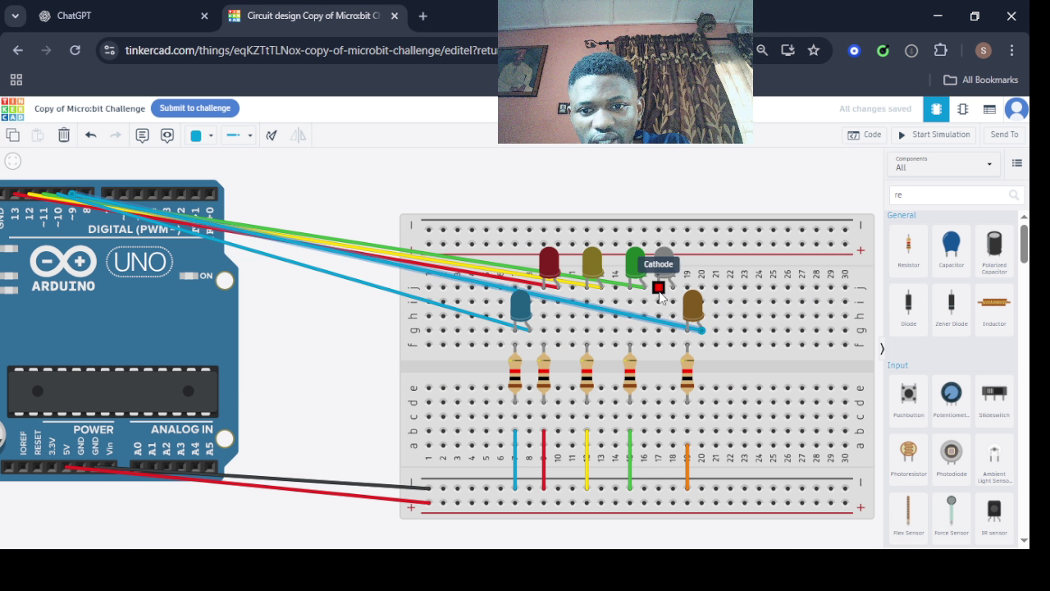
left_click_drag(909, 248, 658, 414)
left_click(658, 444)
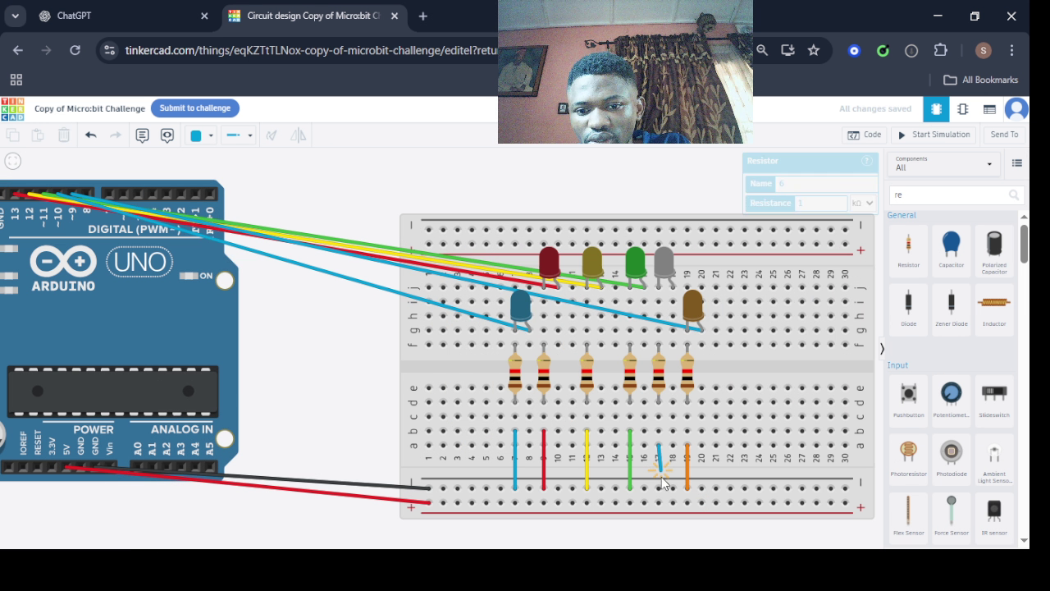
Connect the column-17 resistor to the negative rail with a grey wire.
left_click(658, 488)
left_click(209, 138)
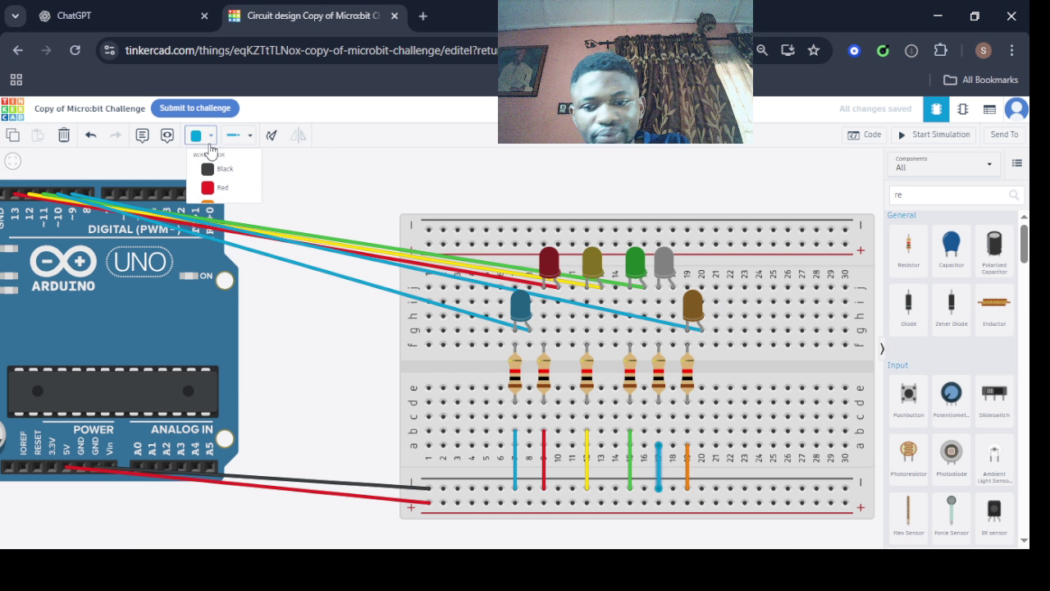
left_click(222, 361)
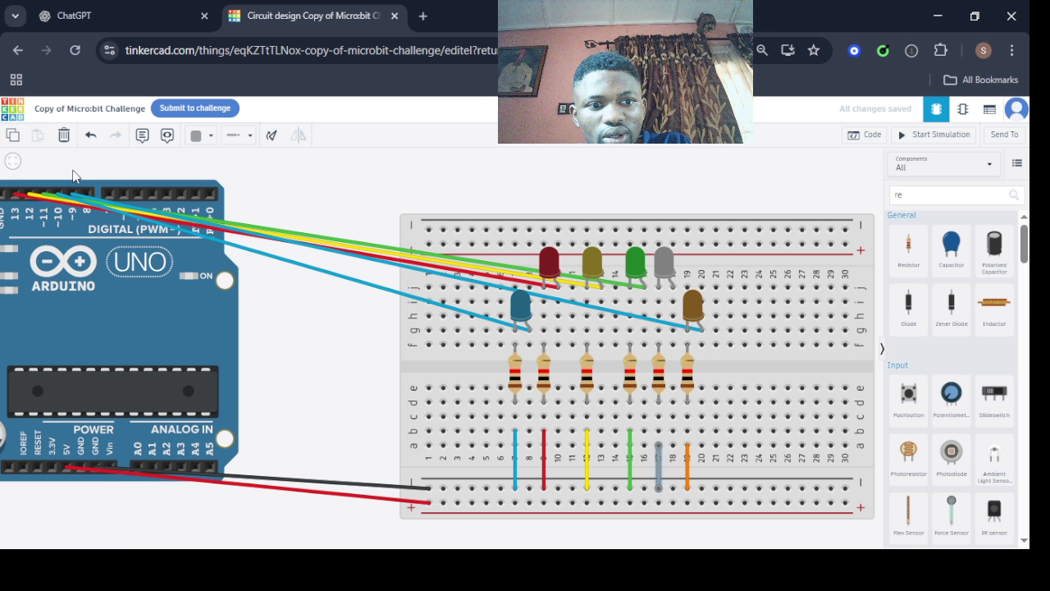
left_click(359, 233)
Wire Arduino pin 8 to the grey LED's anode and show the Arduino code.
left_click(87, 193)
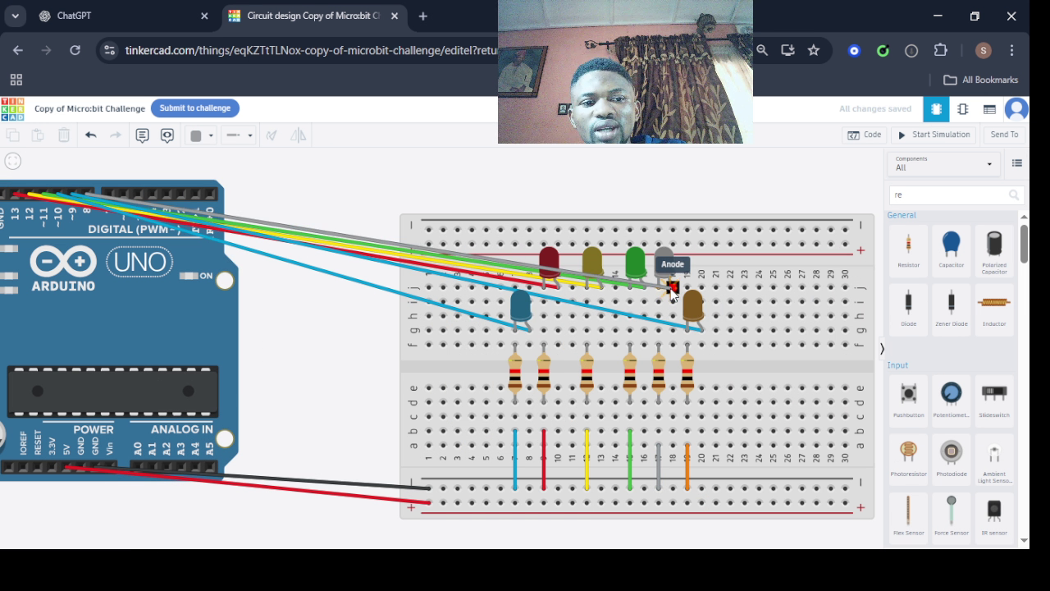
left_click(671, 288)
left_click(666, 283)
left_click(872, 134)
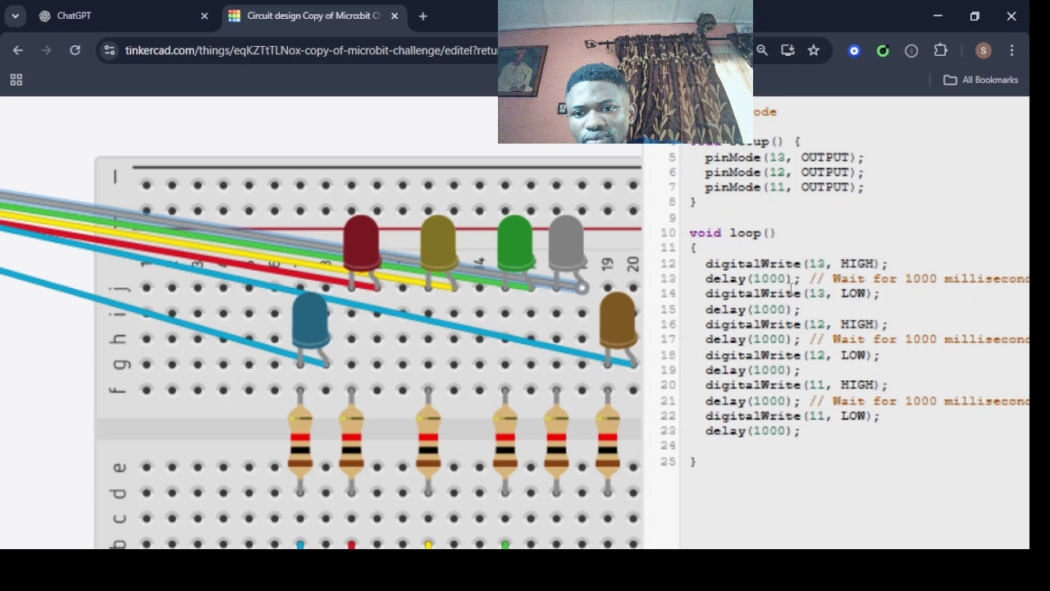
Change the delays on lines 13 and 15 from 1000 to 100.
double_click(769, 278)
key("BackSpace")
type("200")
key("Down")
key("Right")
key("BackSpace")
key("BackSpace")
key("BackSpace")
type("100")
key("Up")
key("Up")
key("Left")
key("Left")
key("BackSpace")
type("1")
Shorten the delays on lines 17–23 to 100 and select the pin 11 block.
key("Down")
key("Down")
key("Down")
key("Delete")
key("Down")
key("Down")
key("Right")
key("Delete")
key("Down")
key("Down")
key("Delete")
key("Down")
key("Down")
key("Delete")
key("Down")
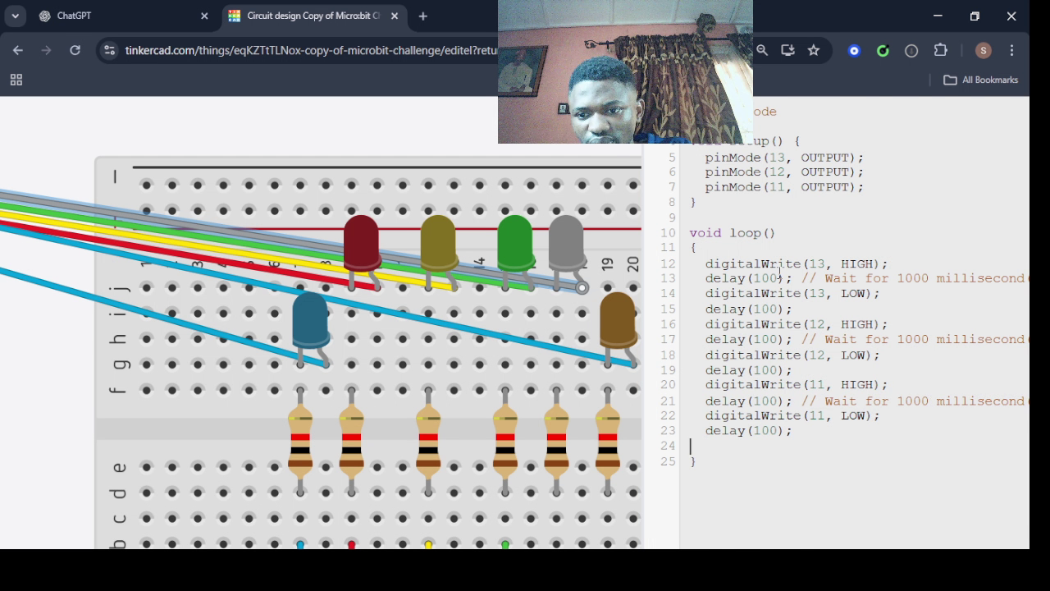
left_click(762, 430)
left_click_drag(806, 434, 698, 385)
key("ctrl+c")
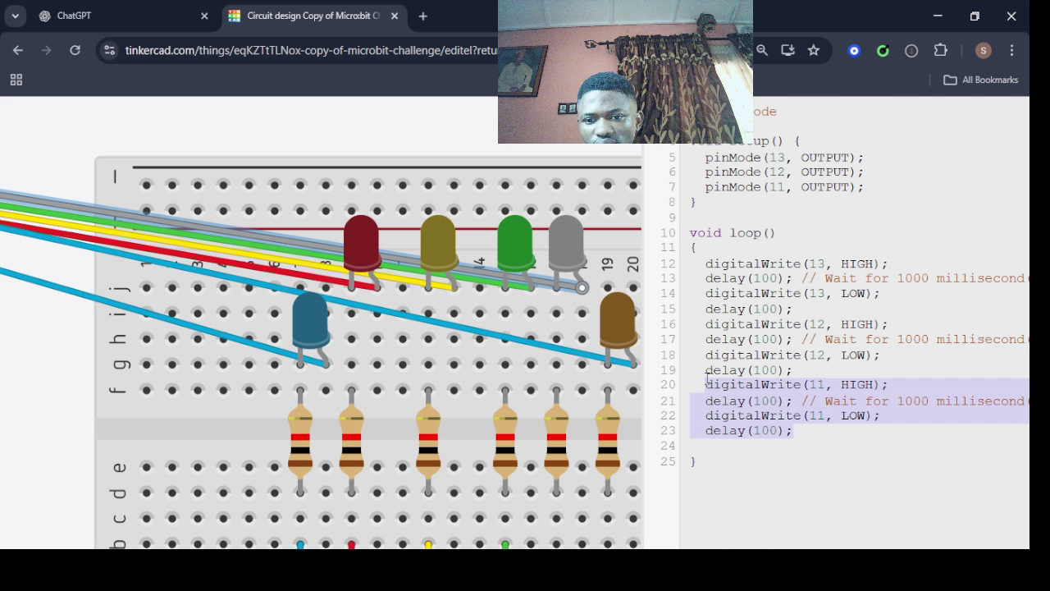
Paste a copy of the pin 11 block and change it to pin 10.
left_click(813, 433)
key("Return")
key("ctrl+v")
left_click(824, 445)
key("BackSpace")
type("0")
left_click(822, 477)
key("BackSpace")
type("0")
Paste another copy below and change its HIGH and LOW lines to pin 9.
left_click(802, 492)
key("Return")
key("ctrl+v")
double_click(818, 507)
type("9")
key("Down")
key("Delete")
type("9")
key("Left")
key("BackSpace")
Add a third copy set to pin 8, then close the code panel.
left_click(894, 437)
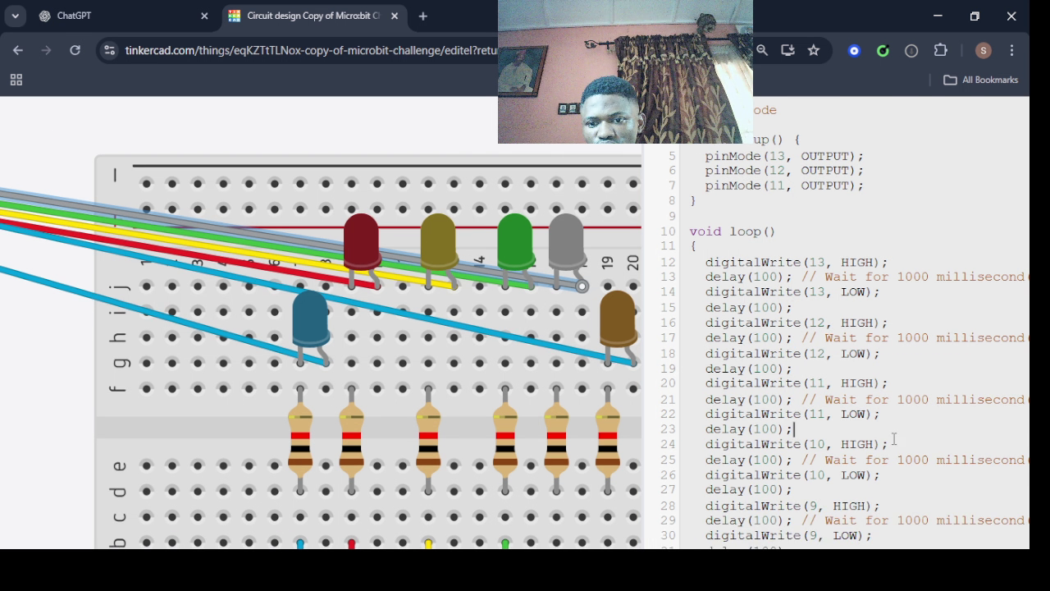
key("ctrl+minus")
key("ctrl+minus")
key("ctrl+minus")
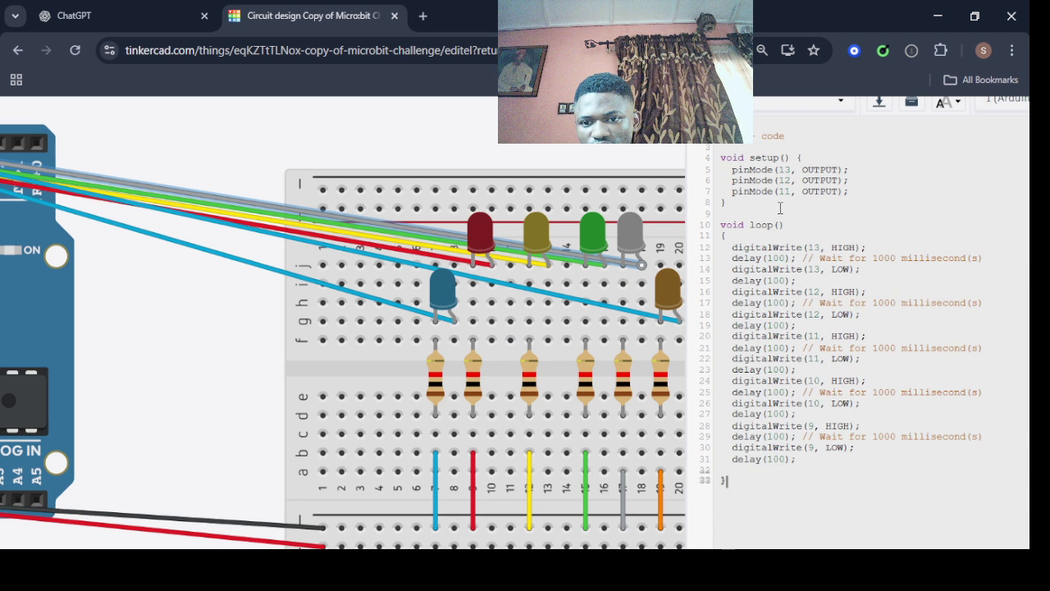
key("Return")
type("digitalWrite(11, HIGH);   delay(100); // Wait for 1000 millisecond(s)   digitalWrite(11, LOW);   delay(100);")
double_click(813, 469)
type("8")
key("Down")
key("Down")
key("Delete")
key("BackSpace")
type("8")
key("Down")
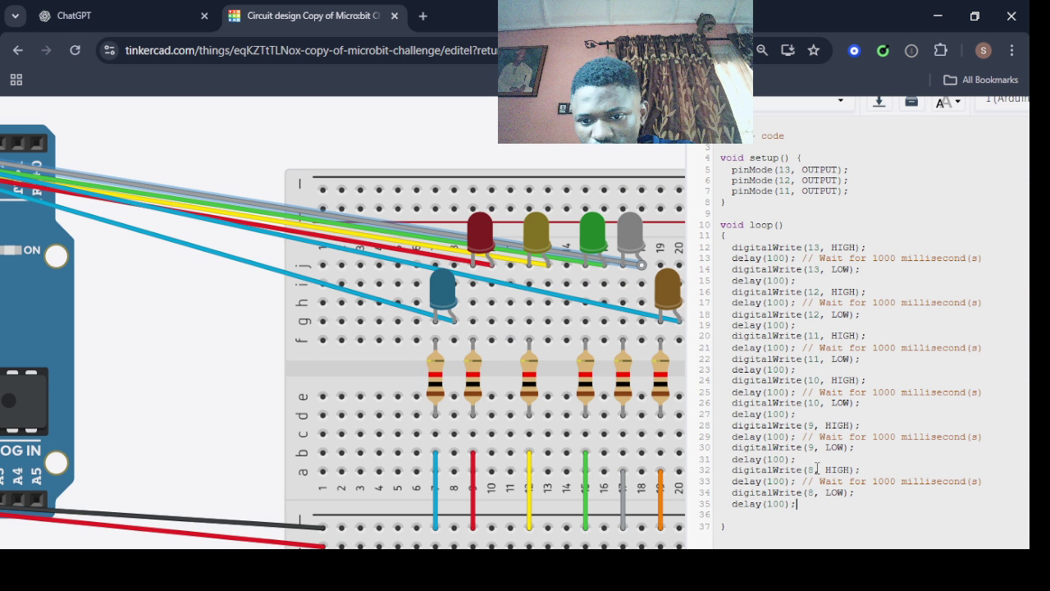
left_click(722, 141)
Run the simulation so the six LEDs blink in sequence with 100 ms delays.
scroll(919, 122, "down", 3)
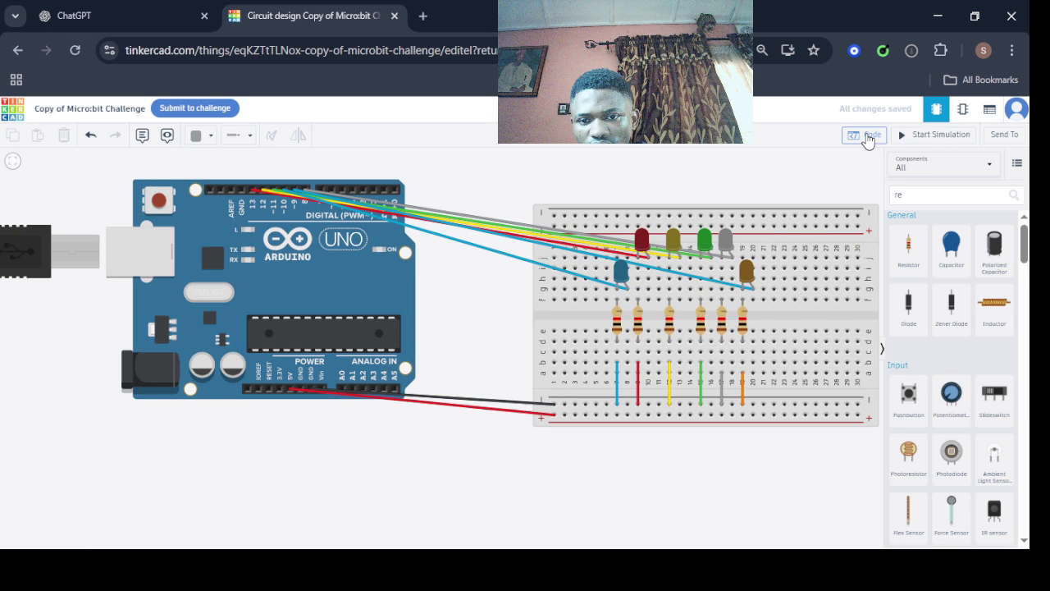
left_click(935, 134)
scroll(711, 197, "up", 2)
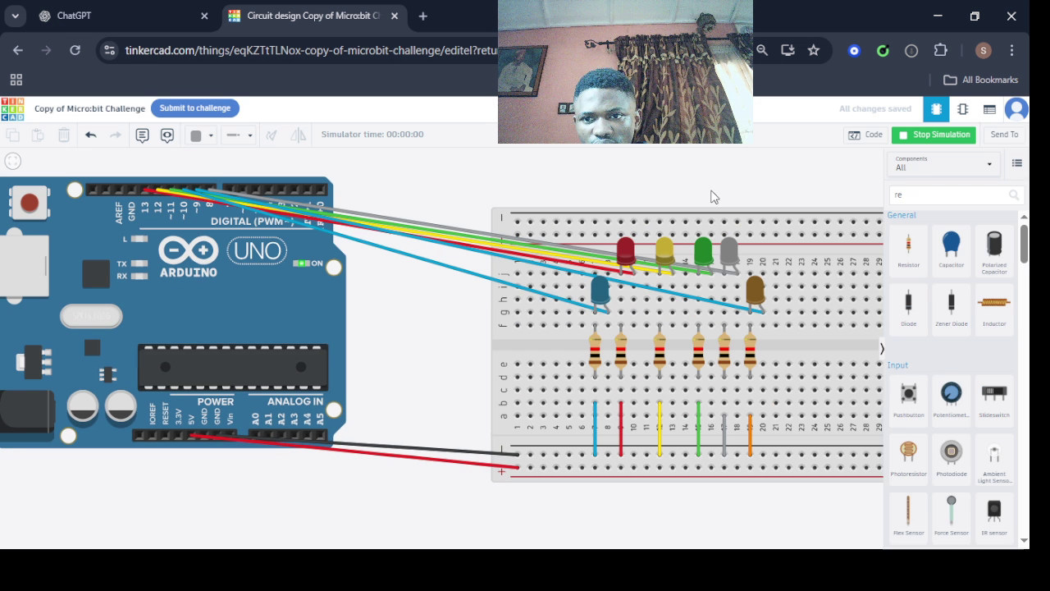